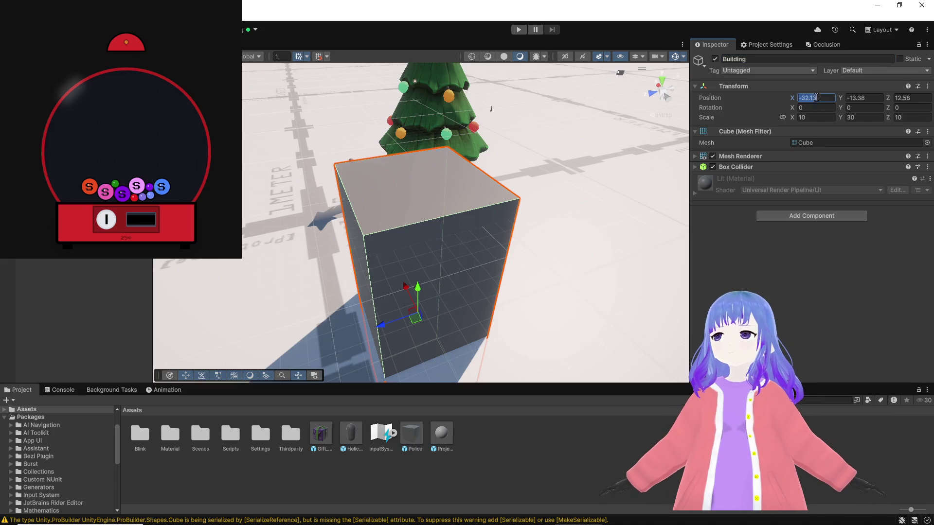
Reset the Building's X, Y and Z position to 0.
click(858, 98)
text(0)
key(Return)
click(911, 100)
text(0)
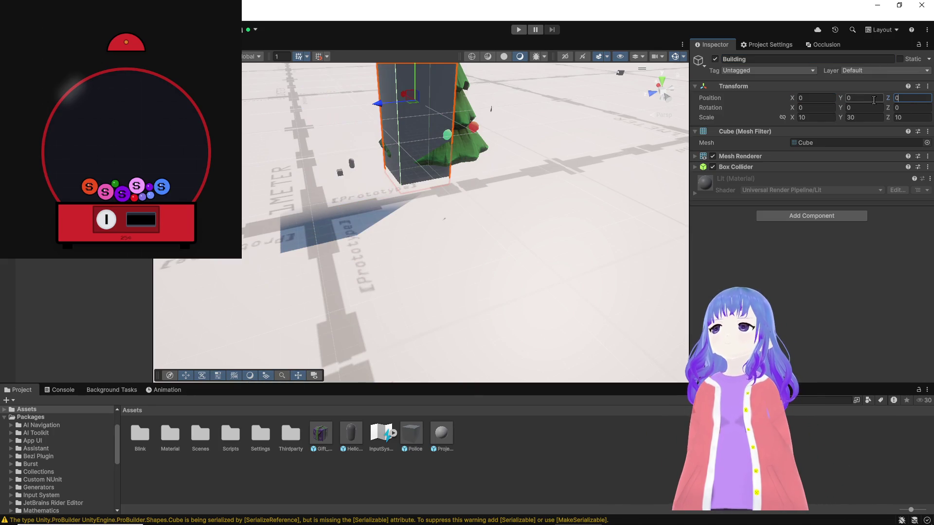
key(Return)
Raise the Building slightly and move it forward to Z 30.76.
key(f)
drag(406, 171, 410, 153)
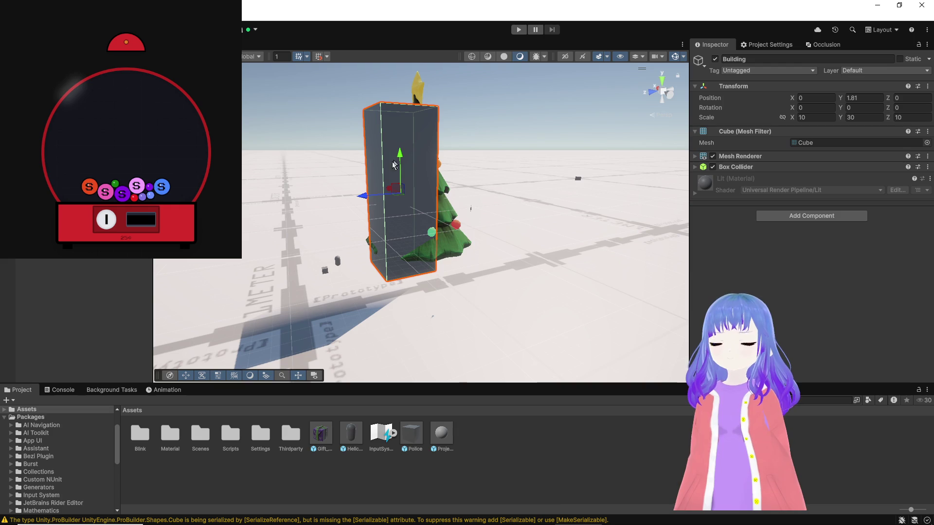
drag(362, 196, 271, 162)
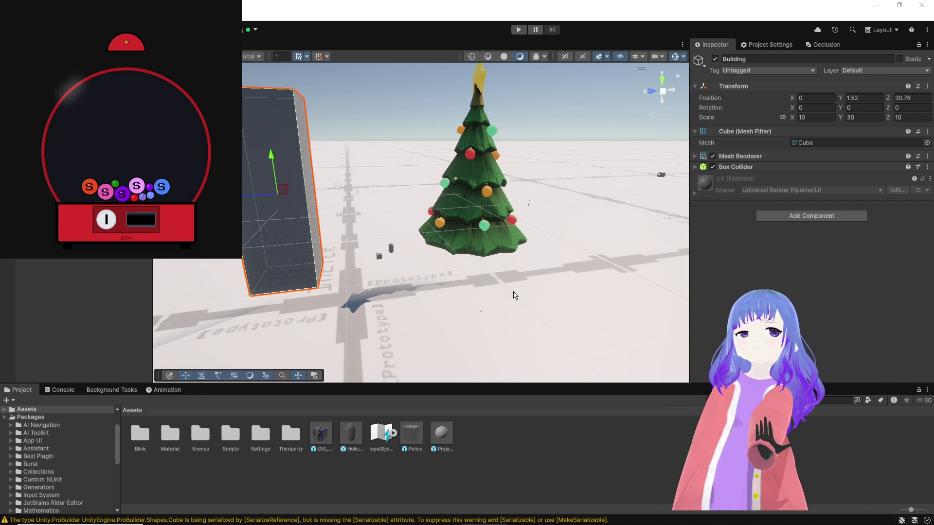
key(f)
scroll(up, 3)
drag(471, 314, 251, 276)
right_click(100, 272)
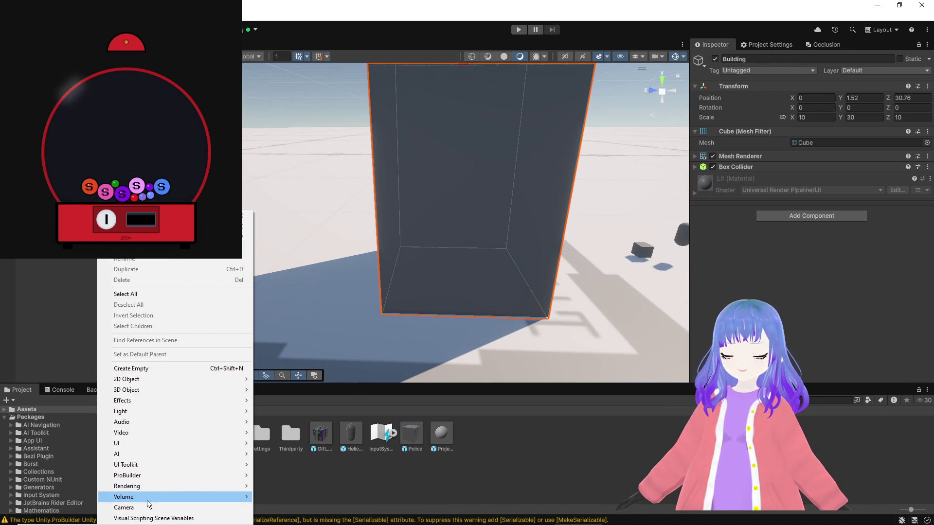
Add a new cube, Cube (1), to the scene.
mouse_move(131, 389)
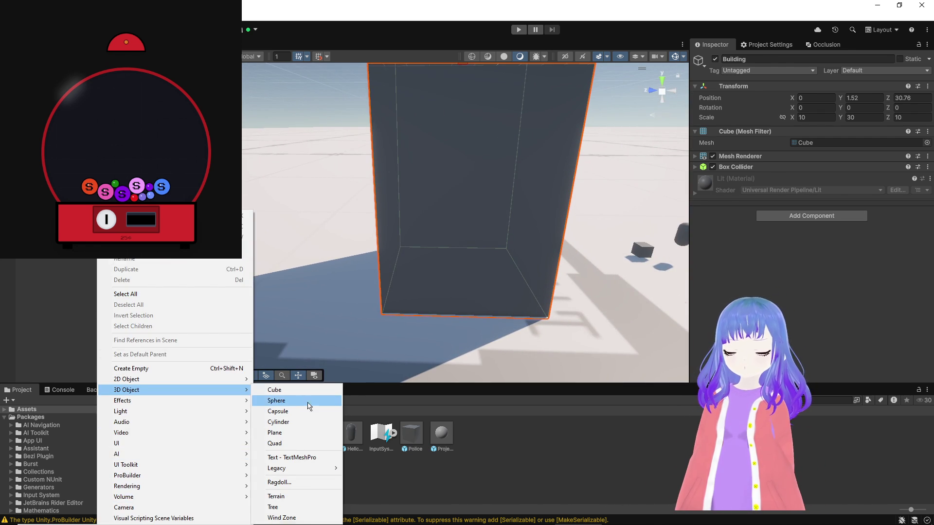
click(293, 391)
key(Return)
scroll(up, 3)
drag(438, 219, 379, 177)
Scale the new cube to 2 × 3 × 2 and slide it against the Building's face.
click(864, 117)
text(3)
drag(280, 232, 239, 233)
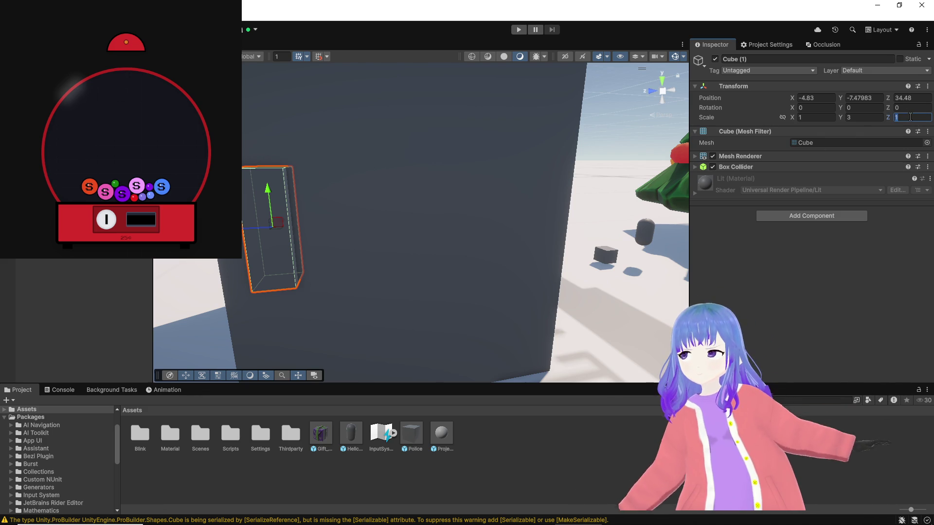
click(907, 117)
text(2)
click(810, 117)
text(2)
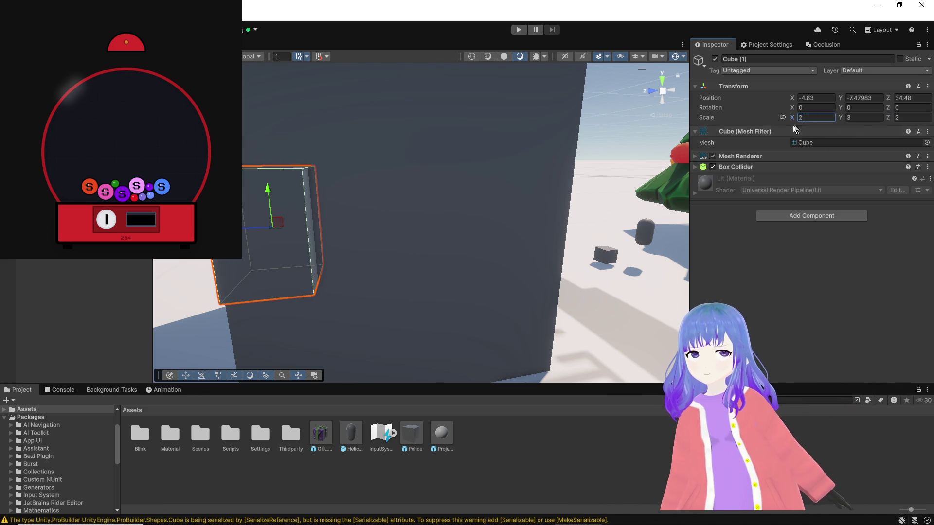
drag(375, 207, 433, 221)
scroll(down, 3)
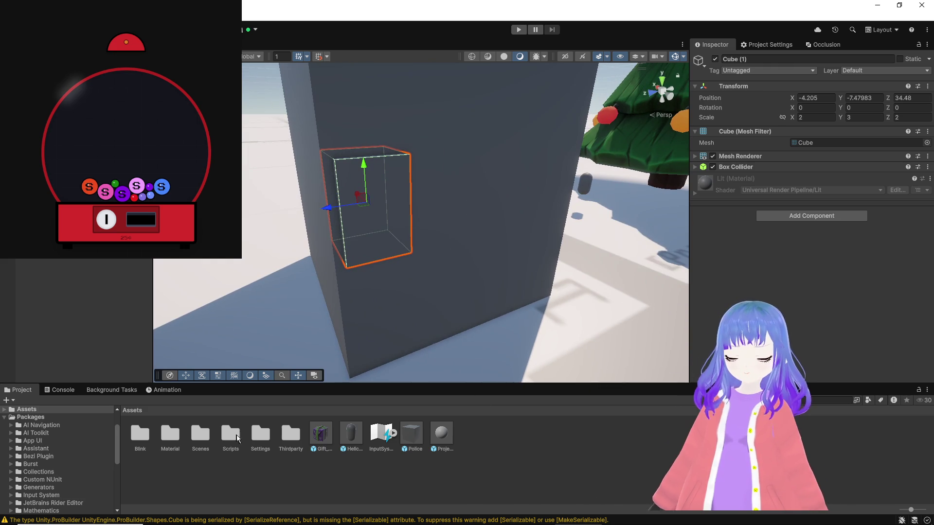
double_click(160, 439)
Create a new material named Blue in the Material folder.
right_click(232, 458)
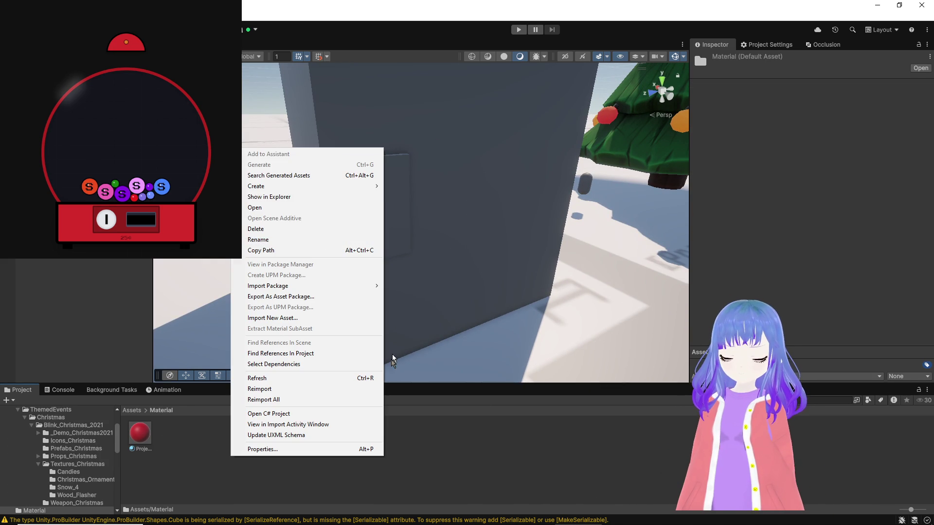
mouse_move(291, 186)
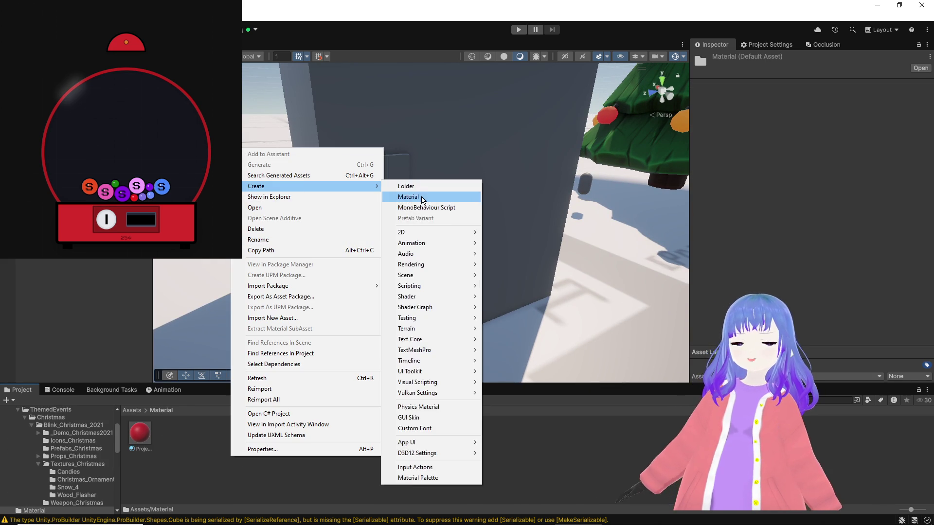
click(438, 196)
text(Blu)
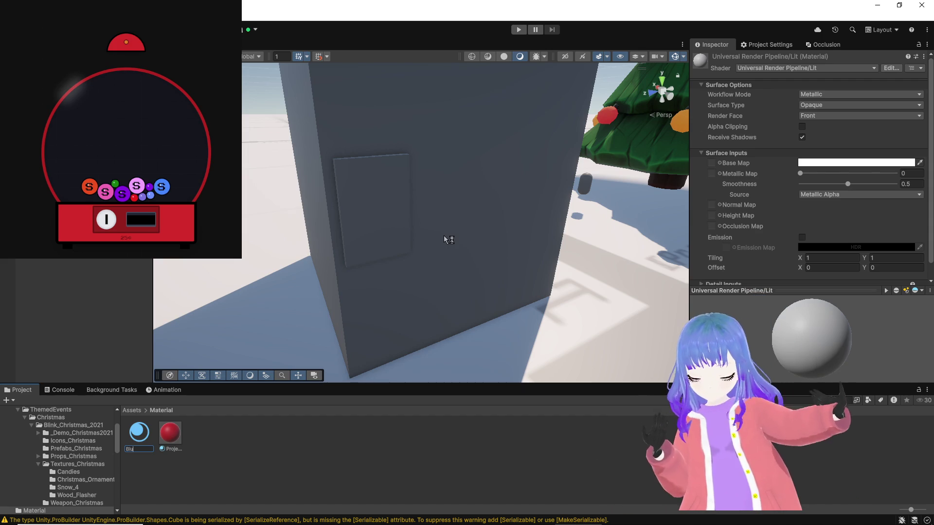
text(e)
key(Return)
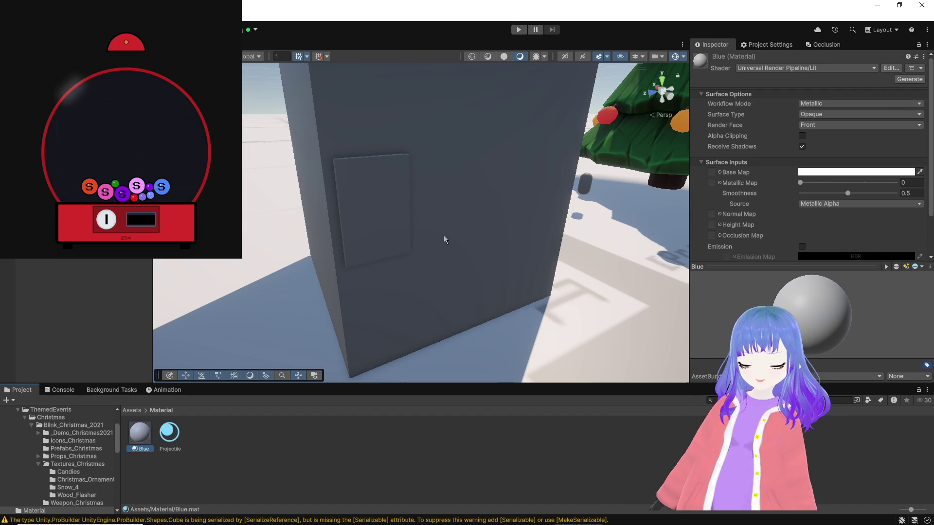
Set Blue's base colour to 0300FF and apply it to the panel cube.
click(856, 172)
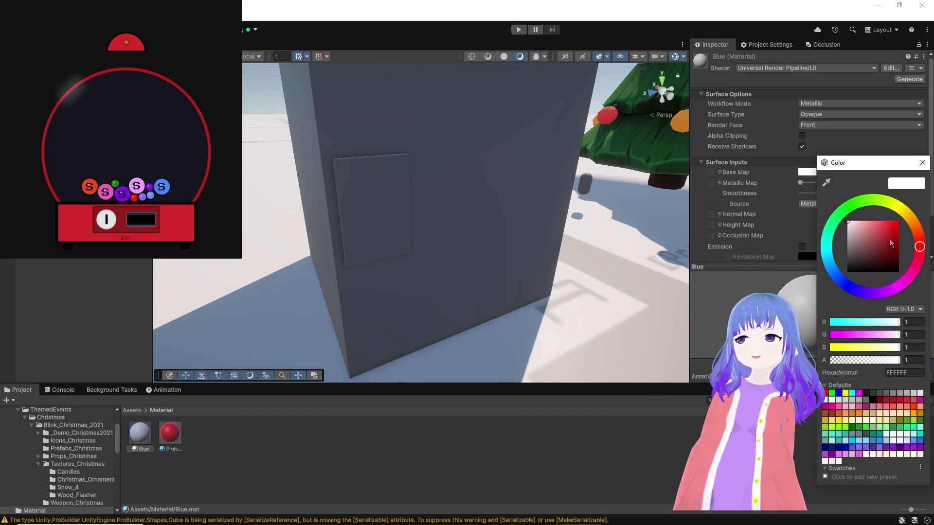
drag(839, 262, 850, 287)
click(898, 221)
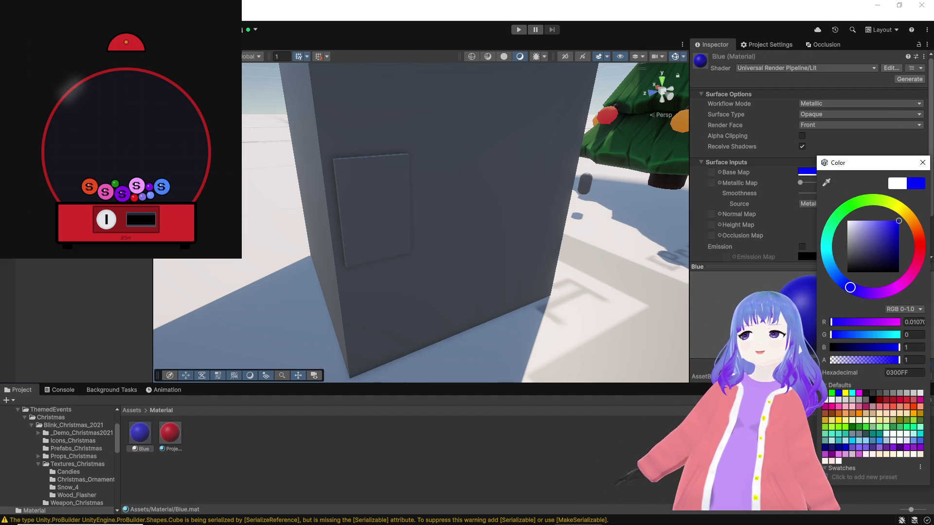
right_click(346, 320)
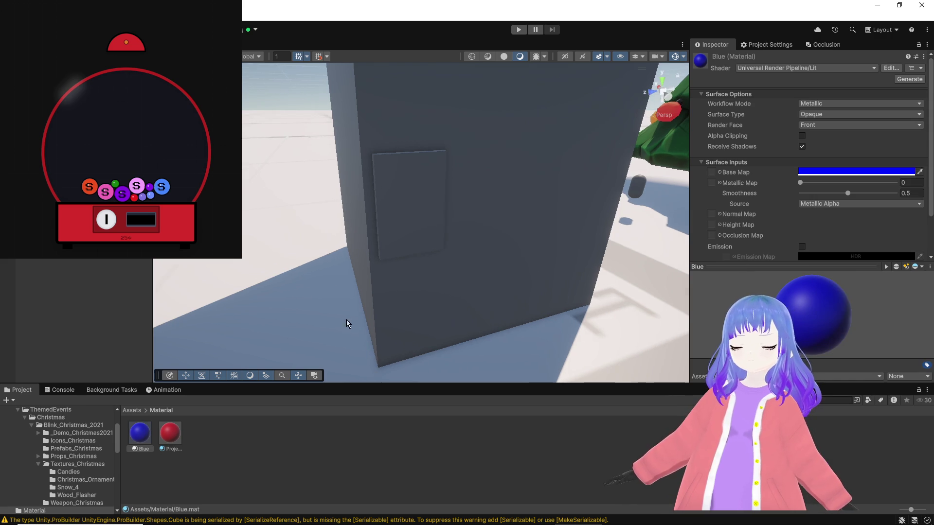
drag(146, 436, 396, 219)
key(super)
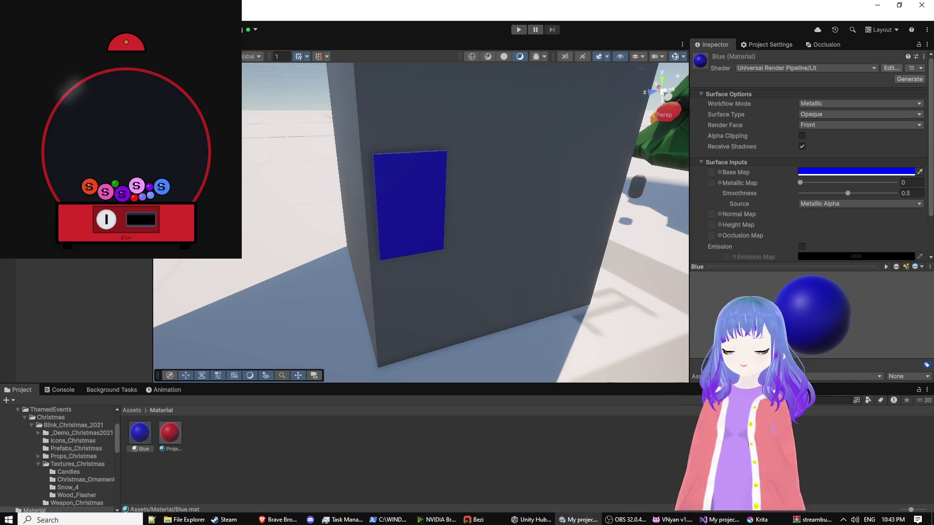
Launch Calculator and compute 70000 ÷ 12.
text(cal)
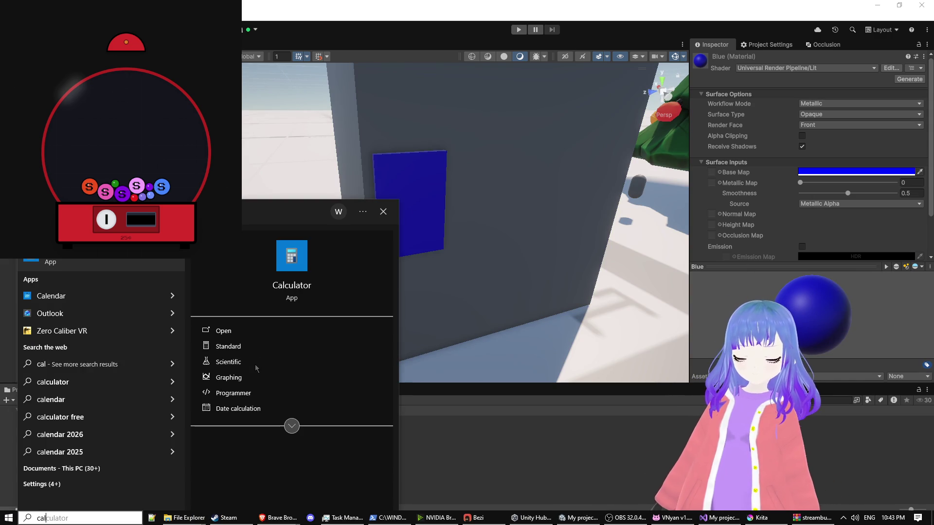
key(Return)
text(79)
key(BackSpace)
text(0000)
key(slash)
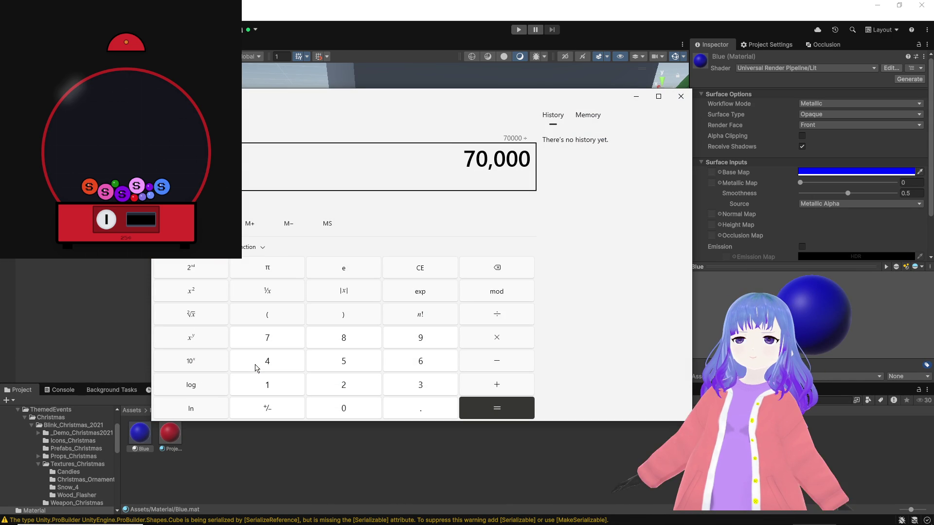
text(12)
key(Return)
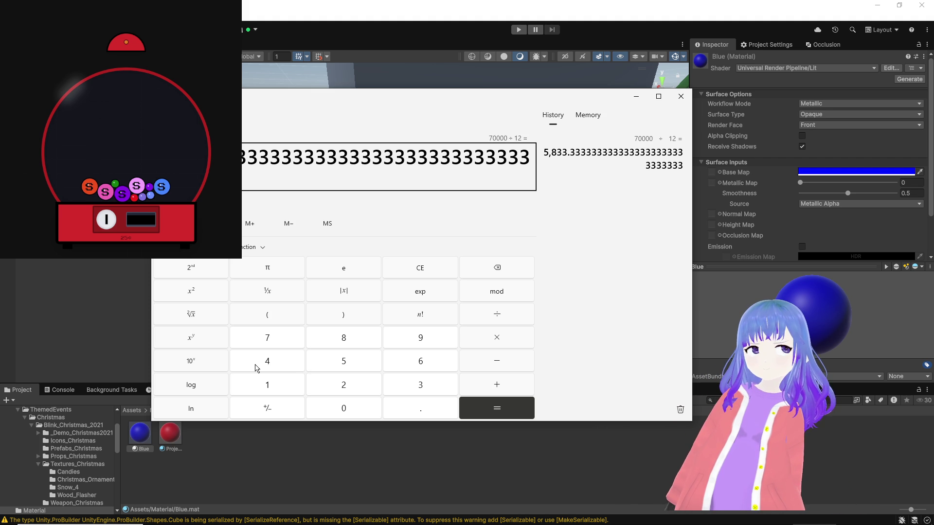
Subtract 250 from the result, then clear and recall 5,833.33 from history.
key(minus)
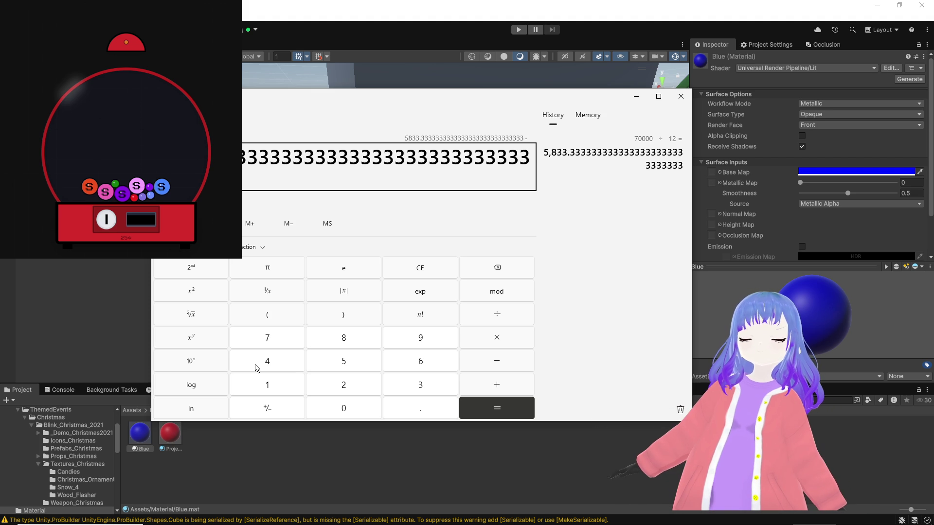
text(250)
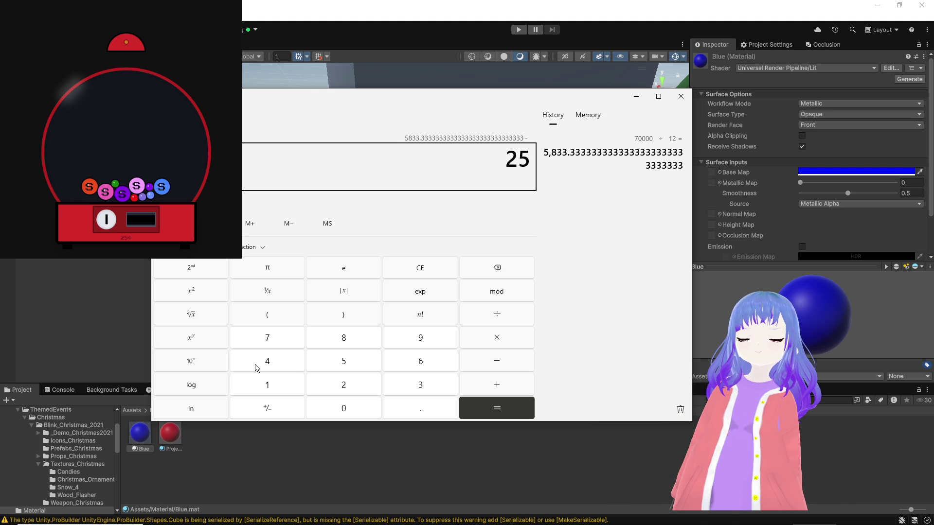
key(Return)
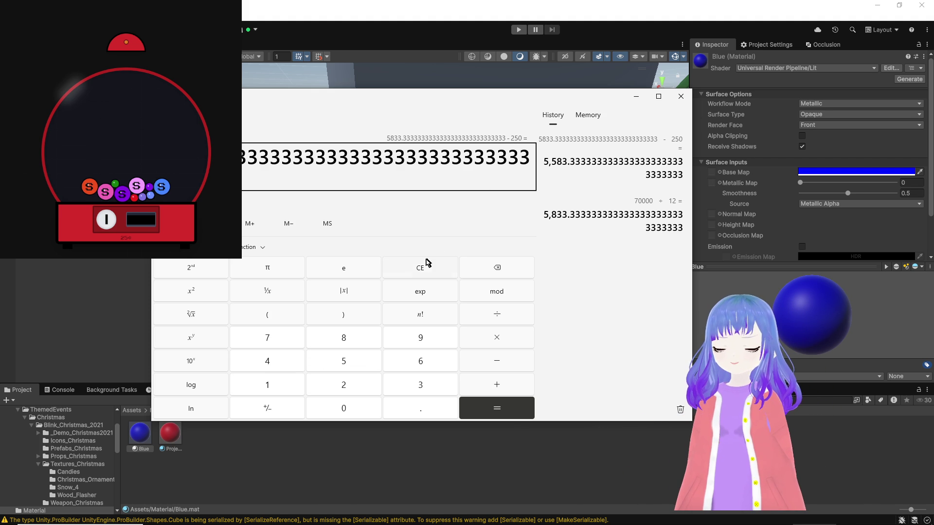
click(419, 267)
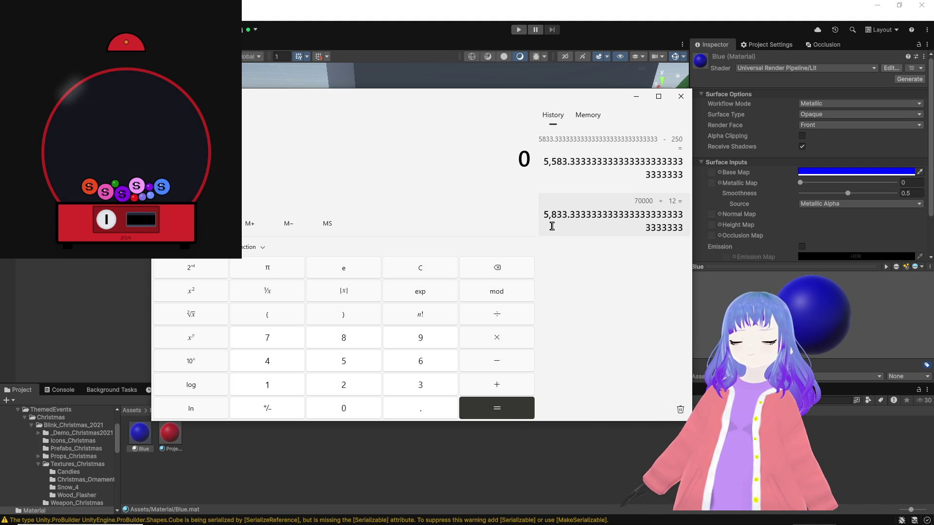
click(559, 212)
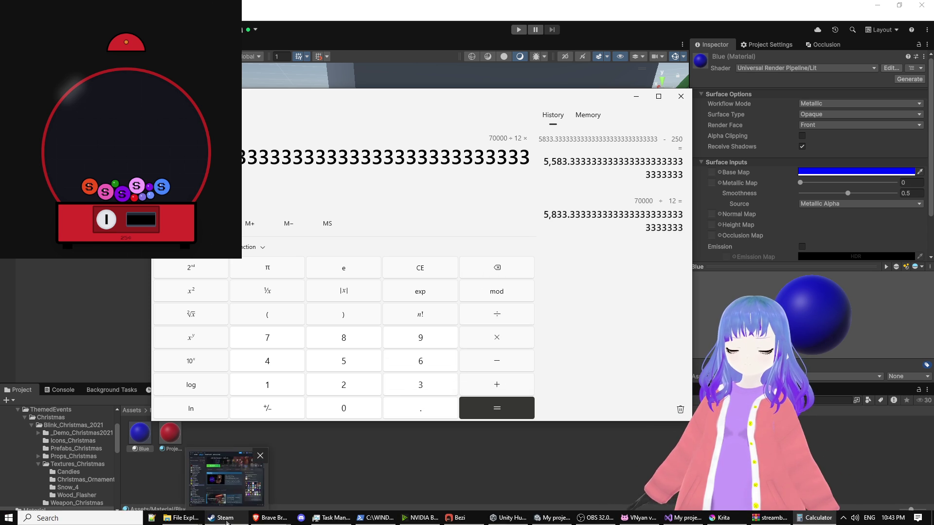
mouse_move(273, 523)
click(345, 470)
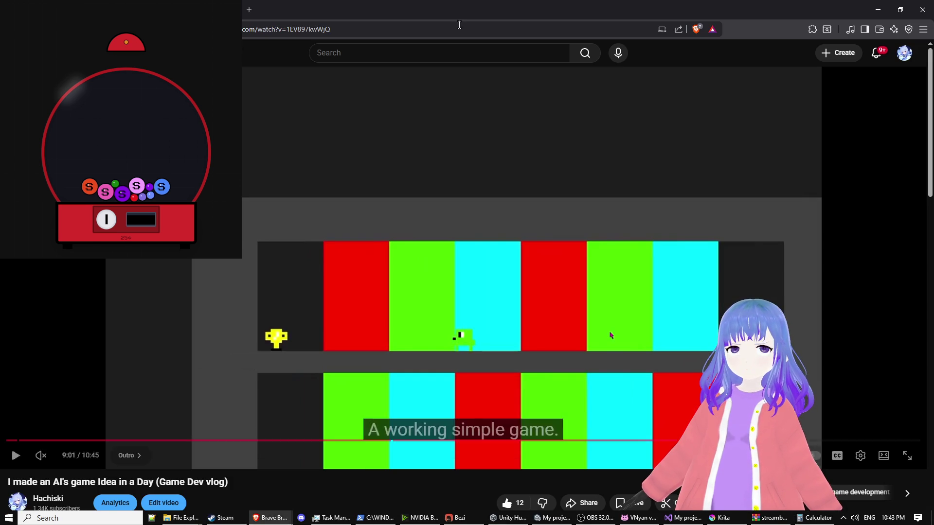
key(alt+Tab)
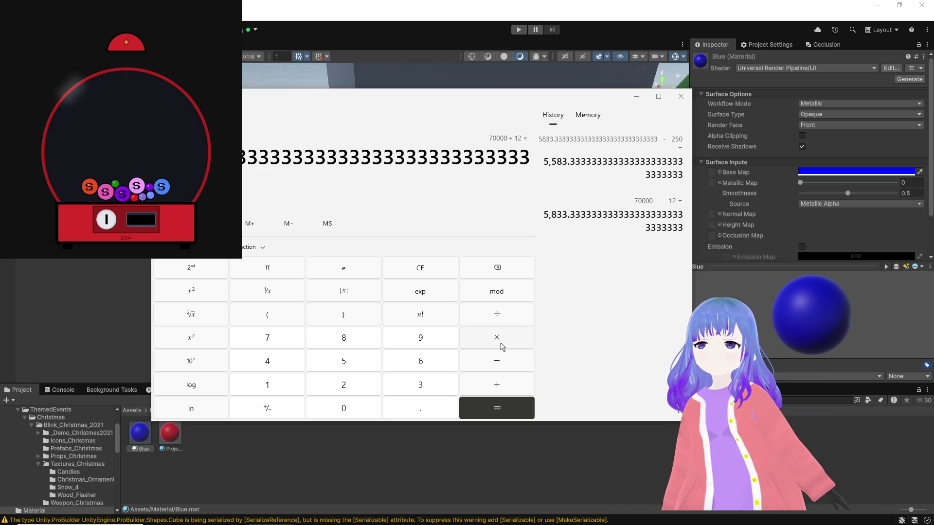
Multiply the result by 0.22, then compute 5583 − 1283 to get 4,300.
text(0.22)
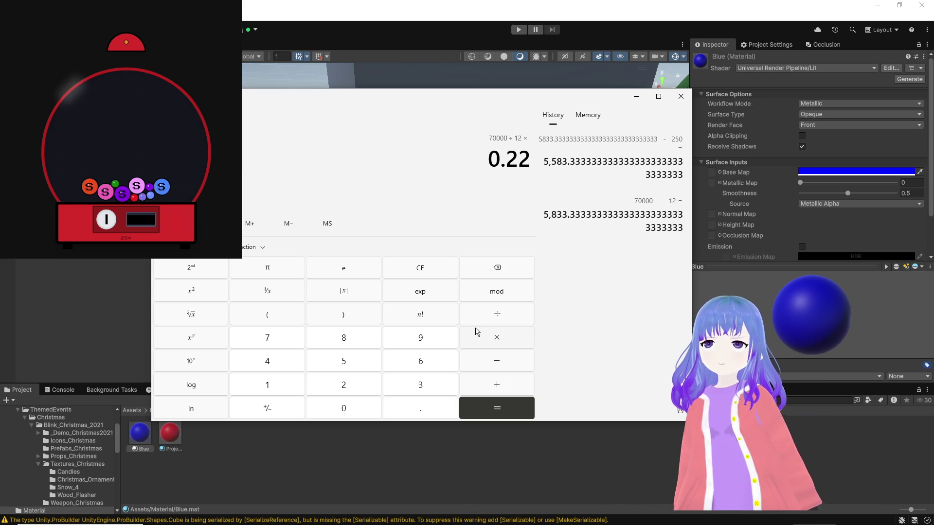
key(Return)
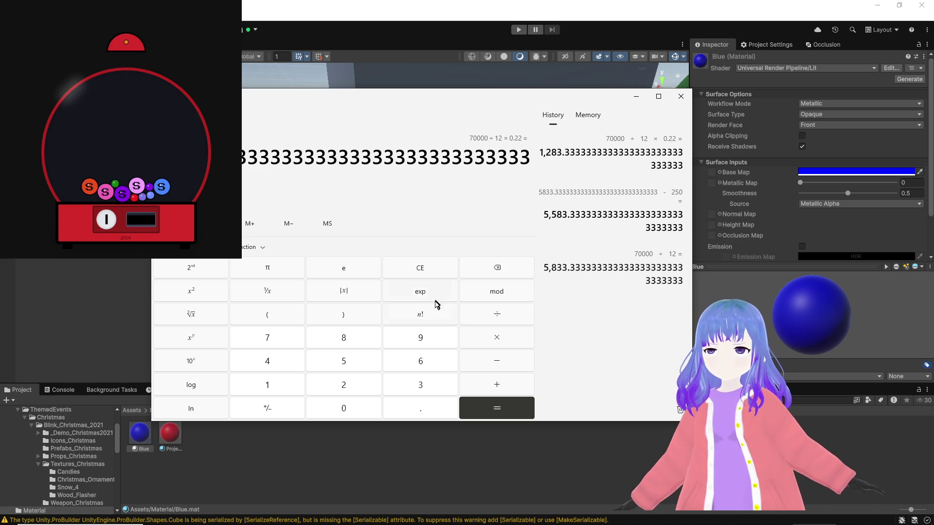
click(427, 271)
text(5,)
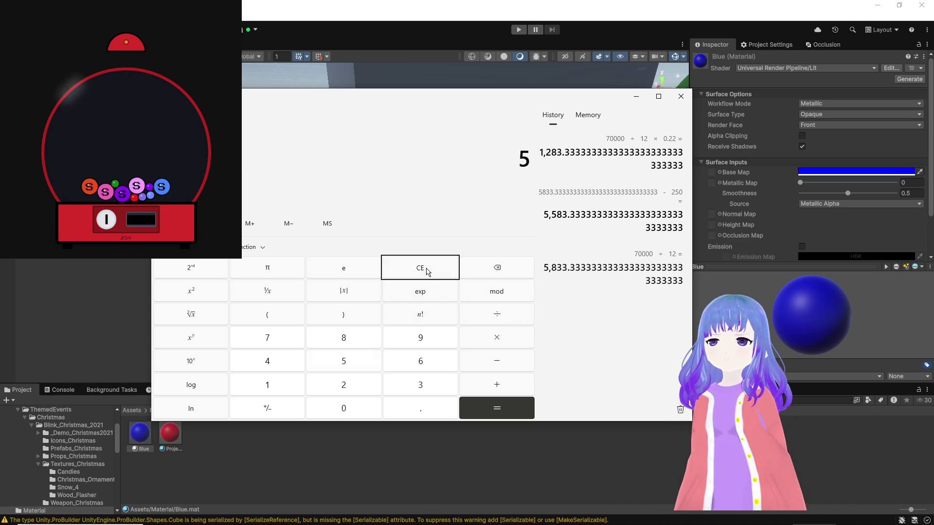
text(58)
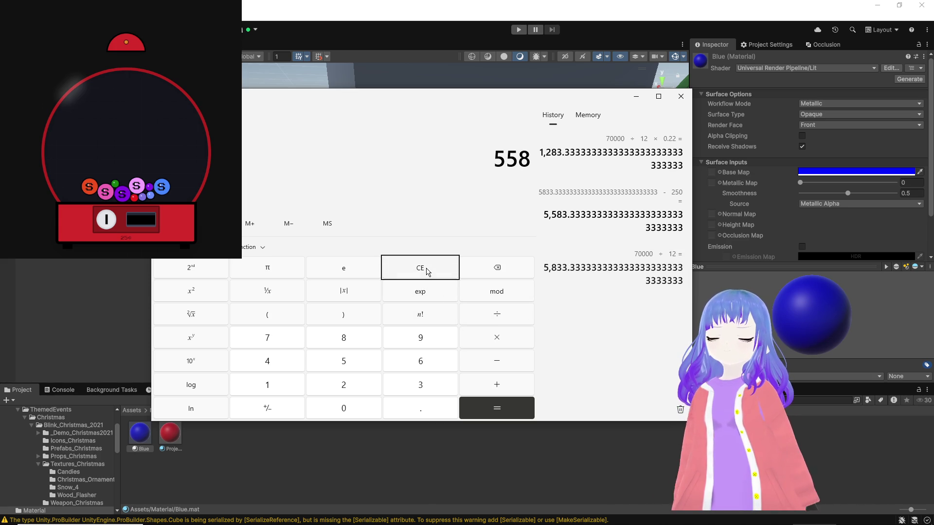
text(,583)
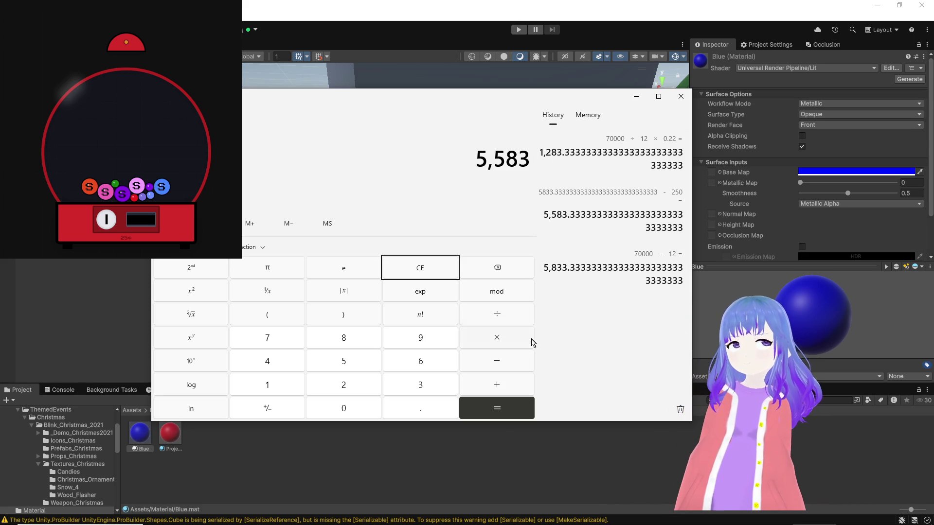
click(509, 367)
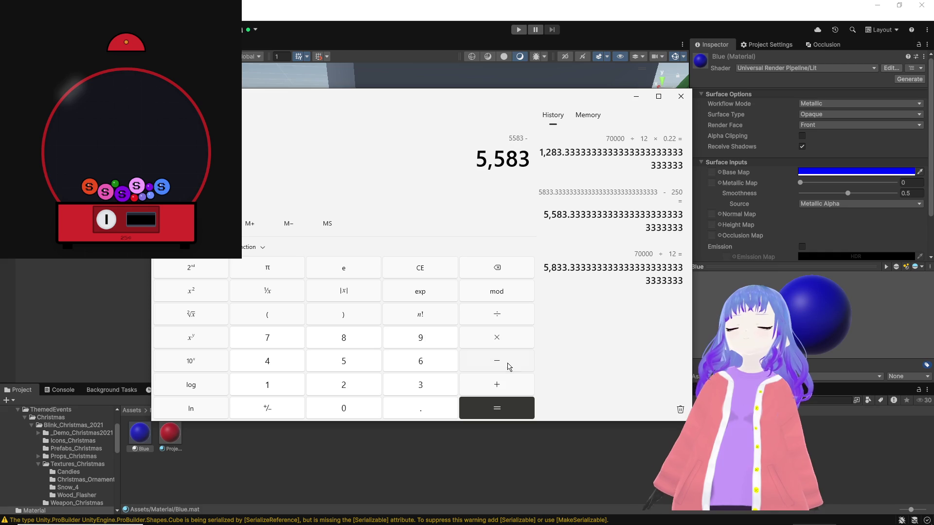
text( 1283)
key(Return)
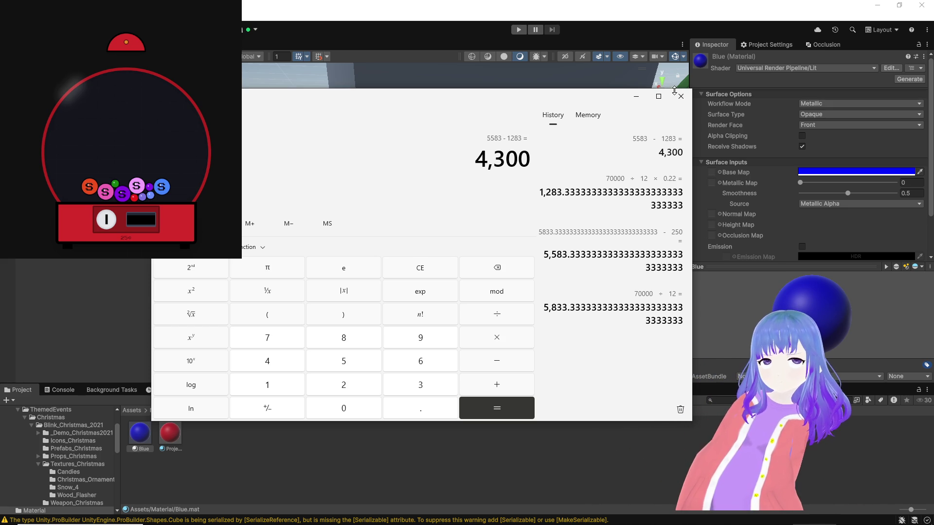
click(680, 96)
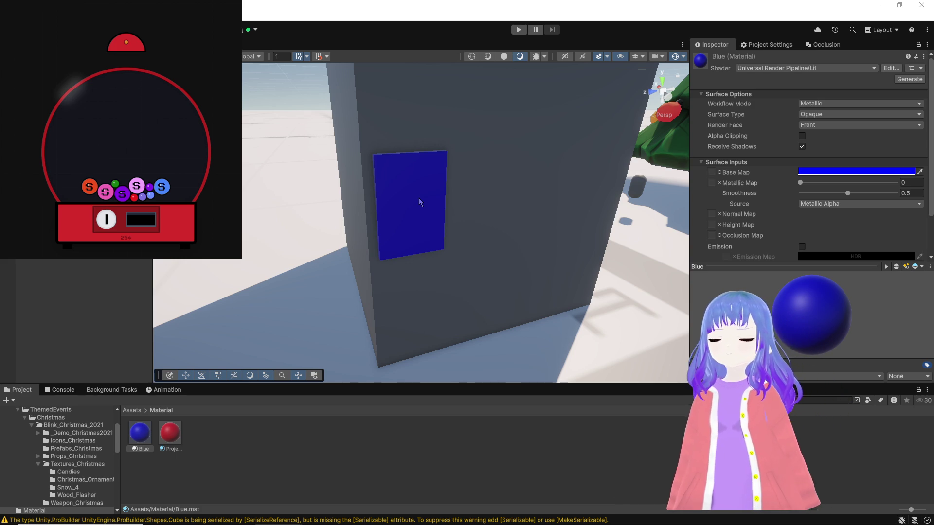
Raise the first blue panel and slide a second panel along the wall.
drag(458, 339, 399, 255)
click(392, 253)
drag(389, 204, 392, 204)
drag(325, 227, 460, 234)
Select all four window panels and test raising the row, undoing each try.
click(423, 146)
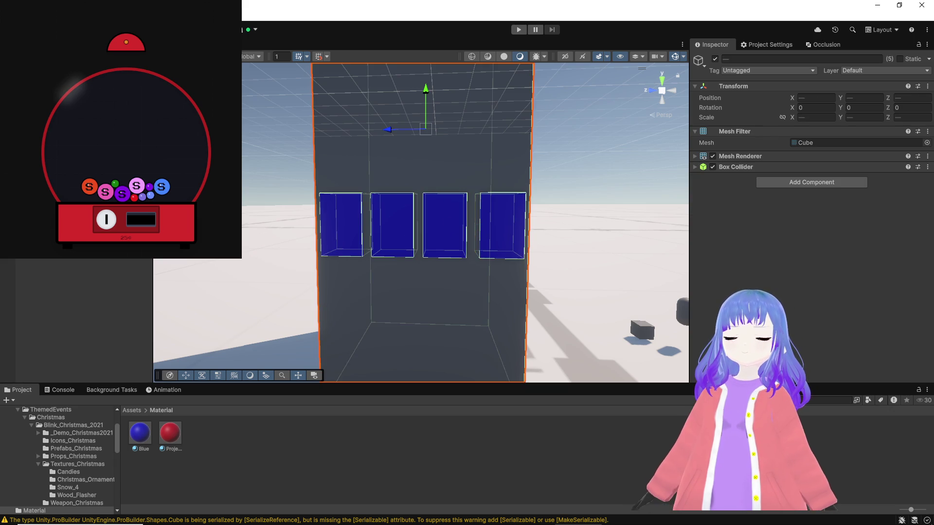
click(341, 224)
click(501, 224)
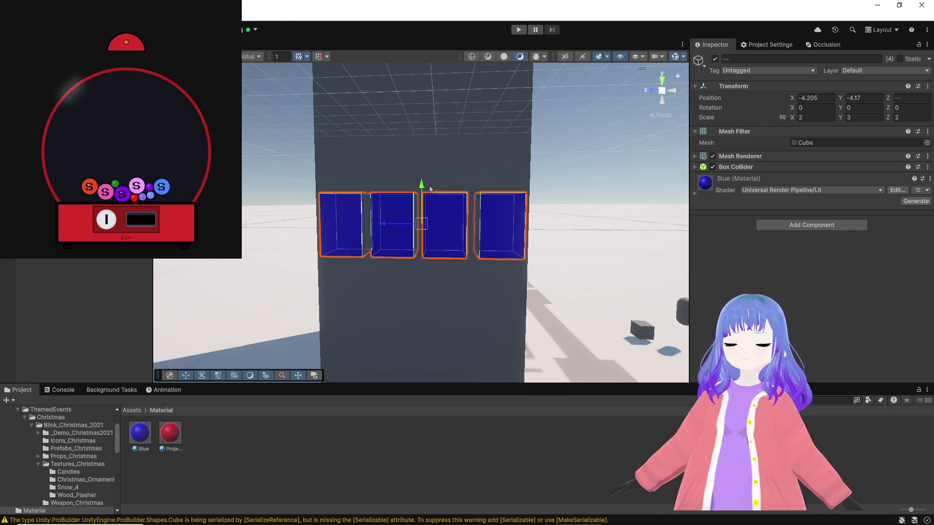
drag(428, 190, 419, 90)
key(ctrl+z)
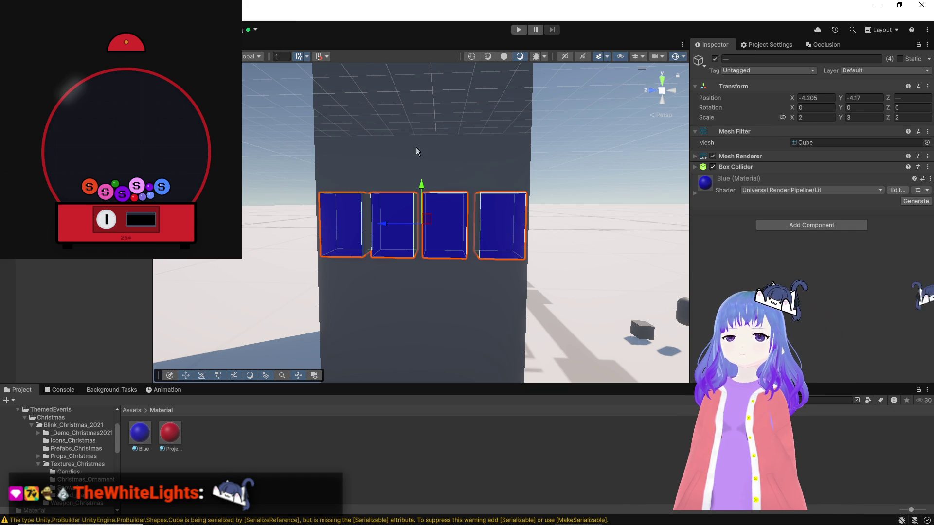
drag(415, 187, 418, 95)
key(ctrl+z)
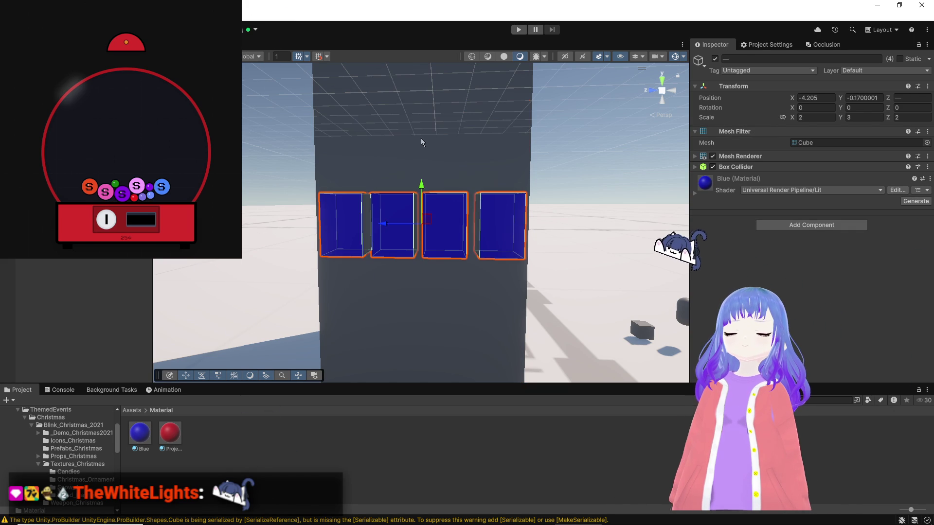
drag(421, 187, 421, 88)
key(ctrl+z)
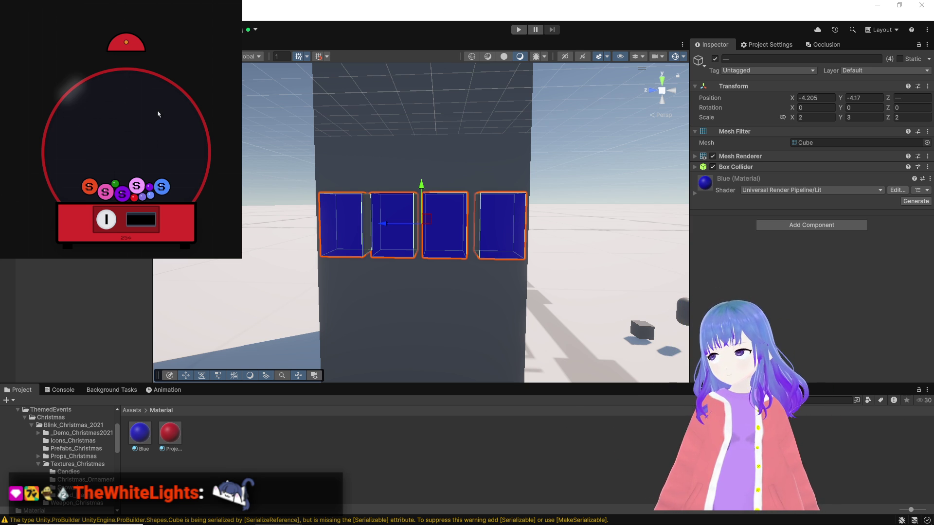
Try lifting the four windows further up the wall, undoing each lift, then duplicate the row.
drag(421, 190, 418, 122)
key(ctrl+z)
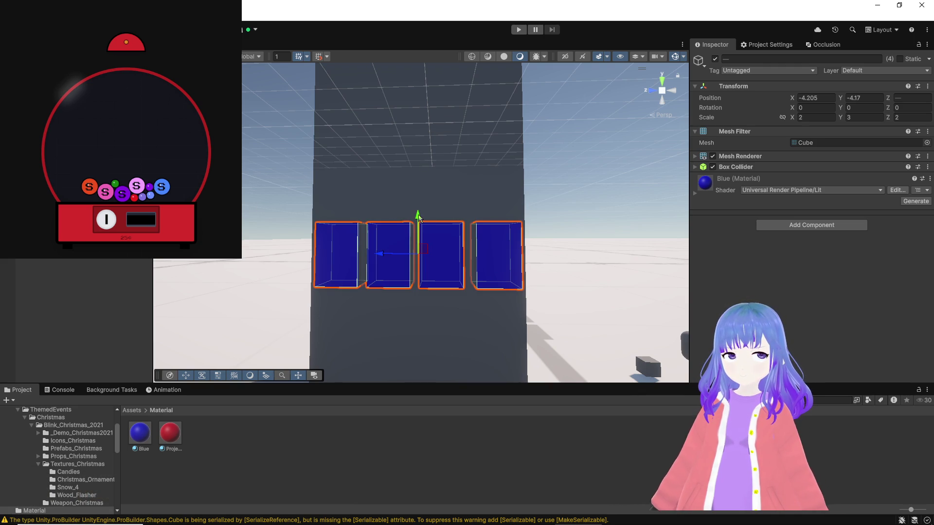
drag(418, 217, 440, 96)
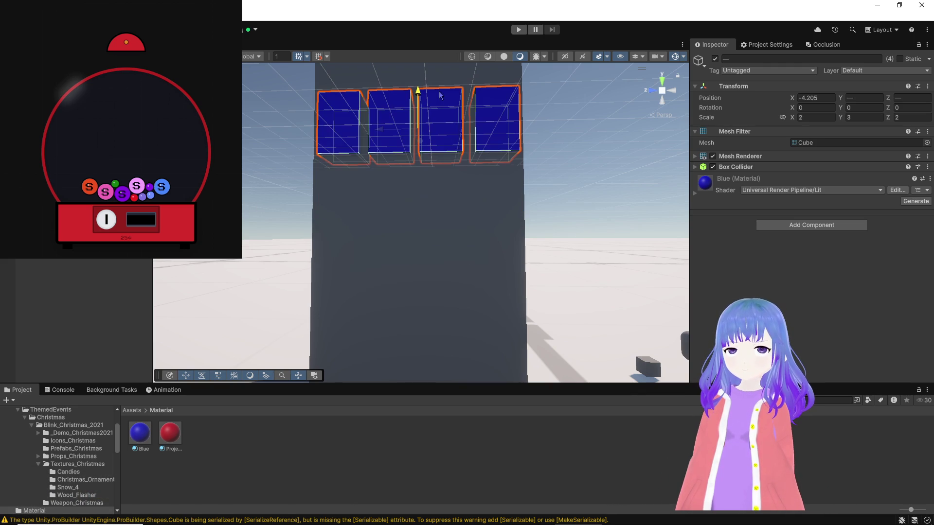
key(ctrl+z)
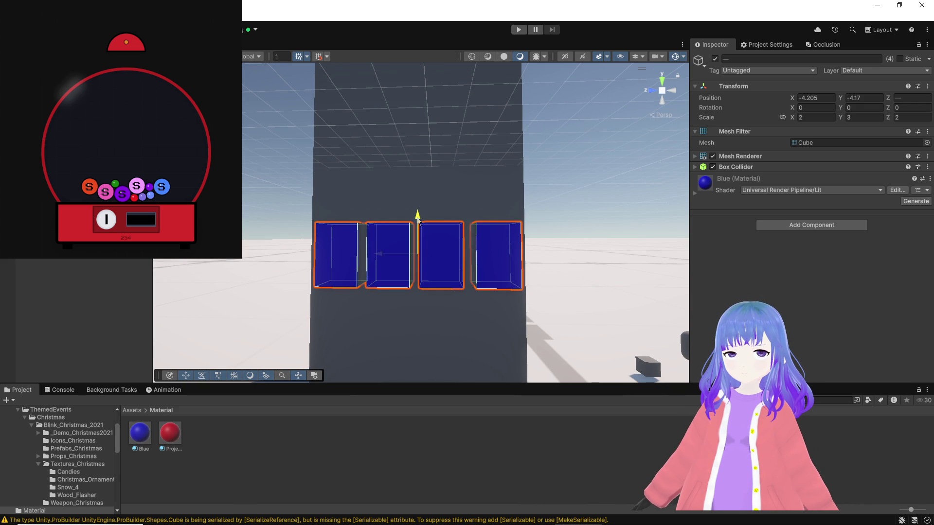
drag(418, 218, 419, 154)
key(ctrl+z)
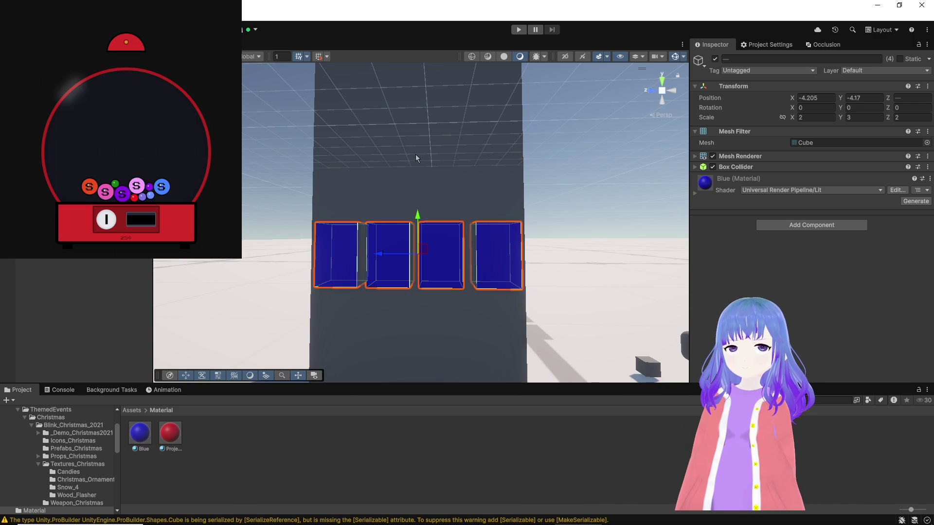
drag(417, 216, 415, 126)
key(ctrl+z)
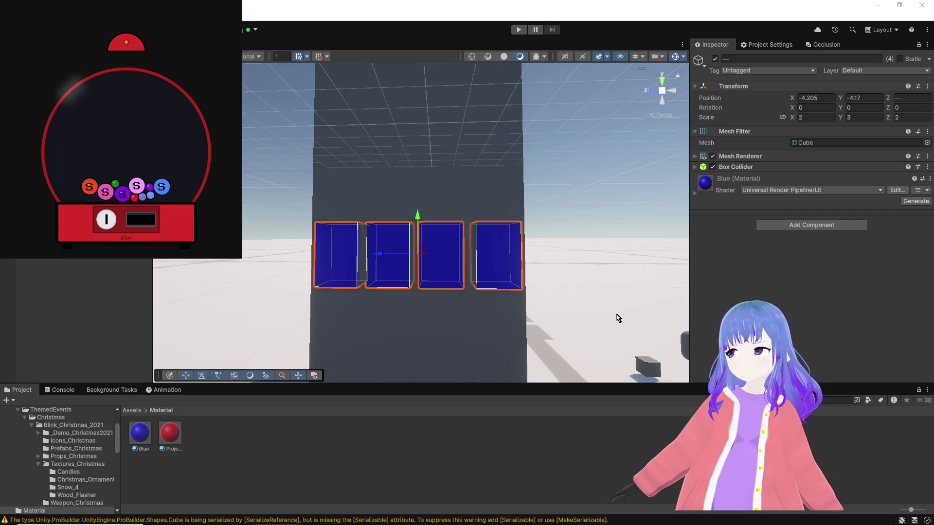
key(ctrl+d)
Raise the copied row above the original, then duplicate both rows and stack them above.
drag(417, 216, 415, 151)
drag(466, 210, 465, 214)
drag(535, 369, 302, 271)
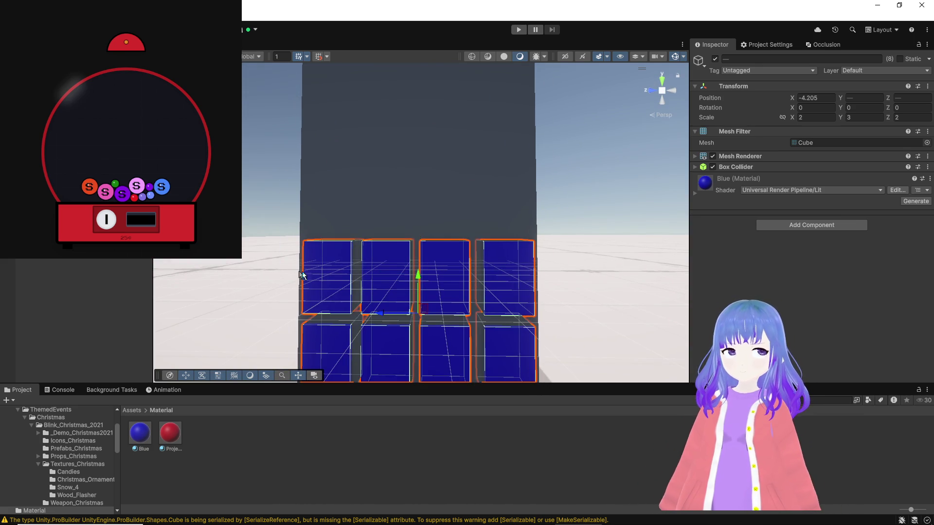
scroll(down, 3)
key(ctrl+d)
drag(520, 218, 547, 173)
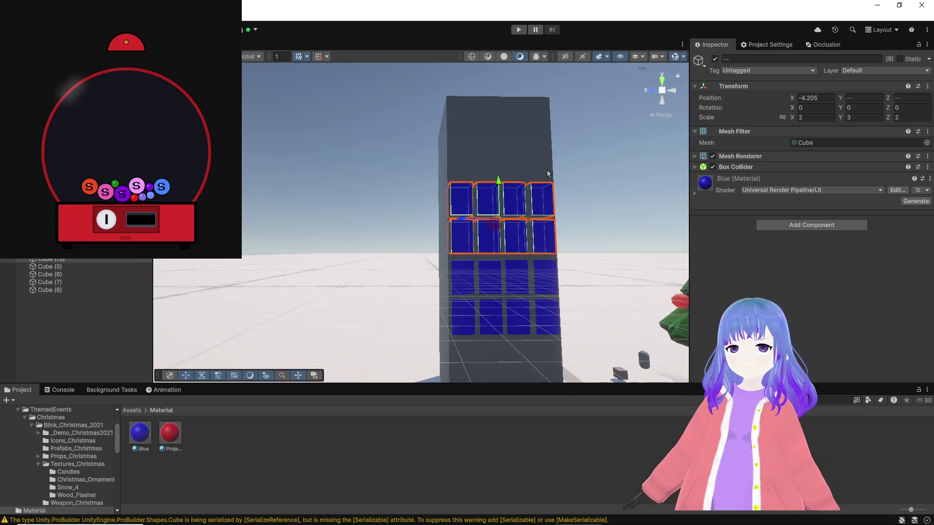
Add two more rows for six rows of four, then select the window cubes and Building.
key(ctrl+d)
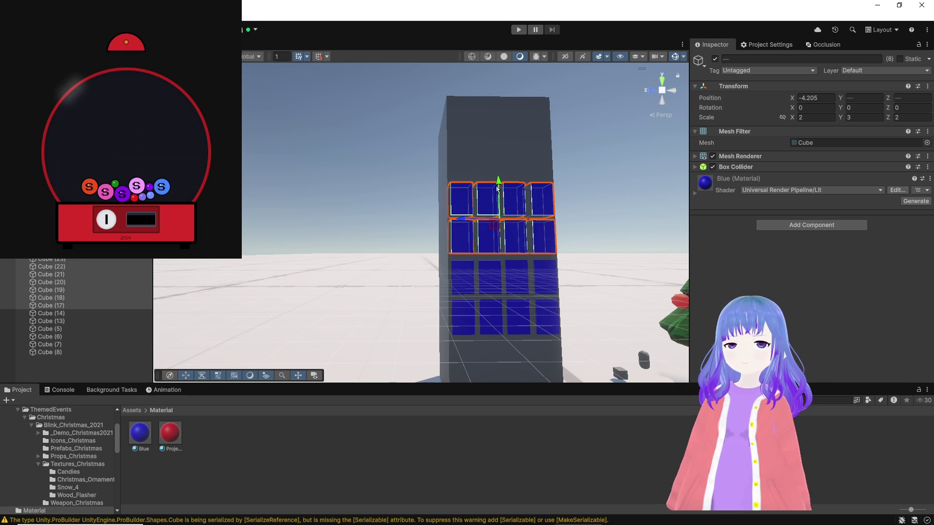
drag(499, 182, 497, 111)
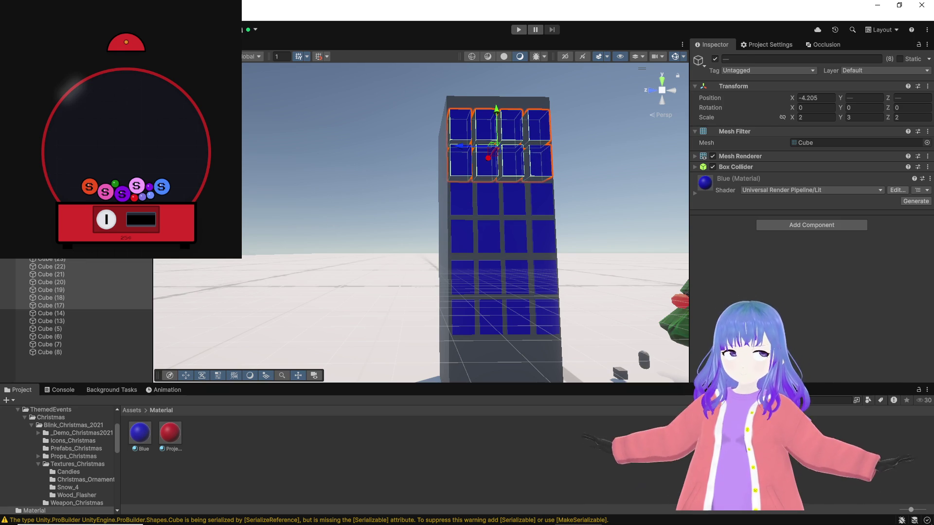
click(491, 316)
click(54, 346)
click(54, 352)
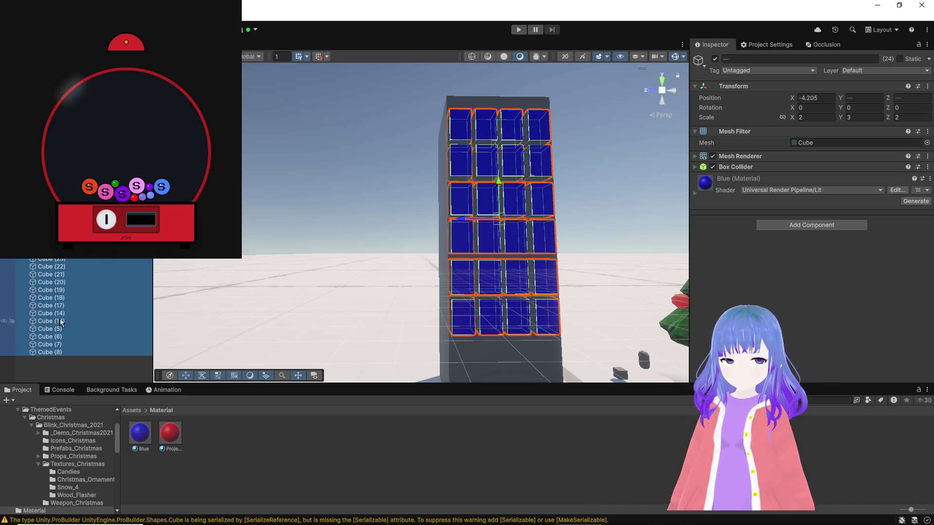
drag(279, 201, 221, 197)
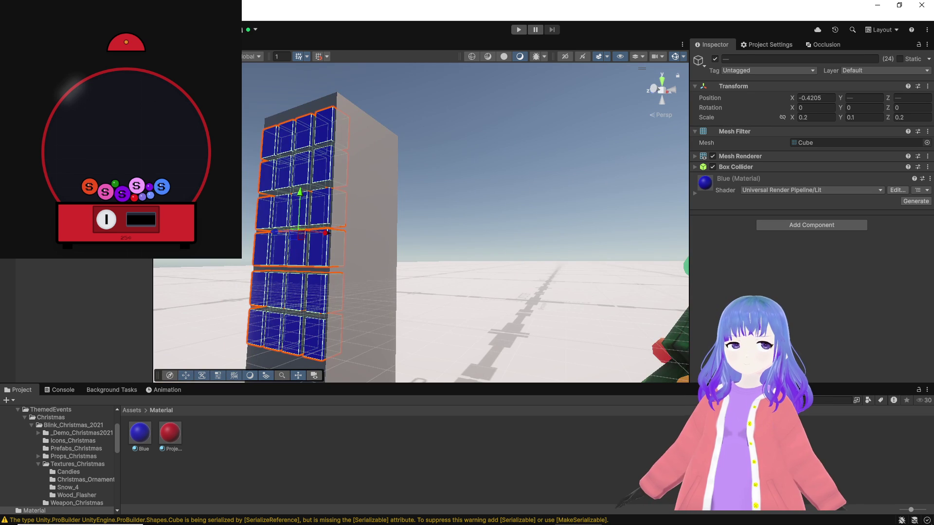
click(370, 219)
Reselect the 24 window cubes and push the grid into the Building face along X.
key(f)
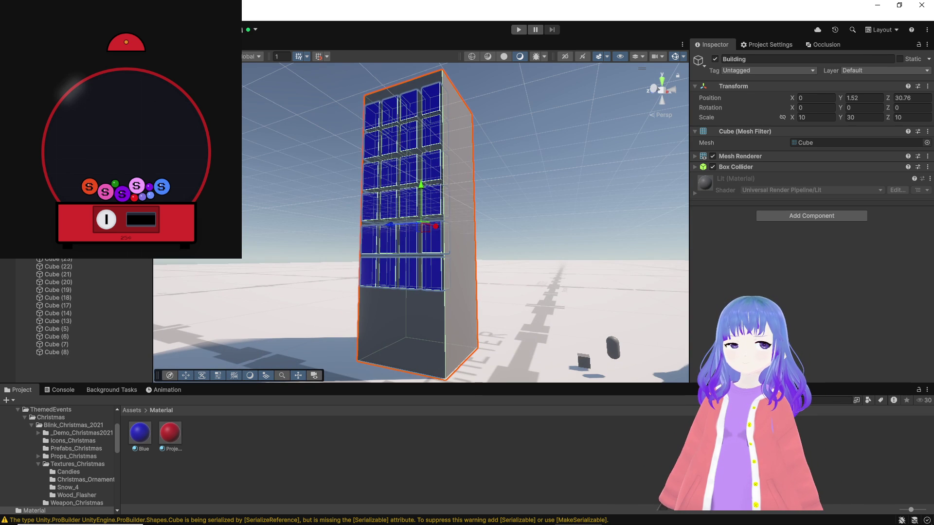
key(ctrl+z)
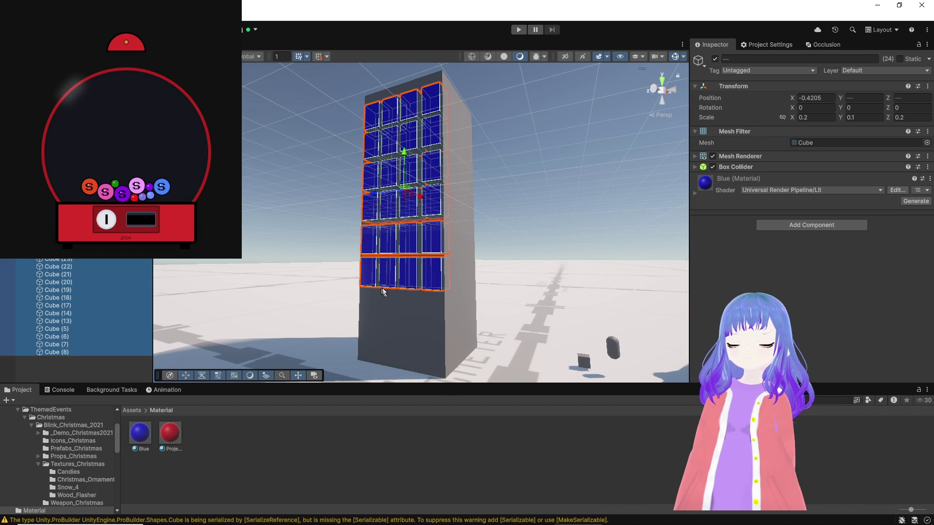
drag(474, 288, 319, 294)
drag(418, 159, 463, 154)
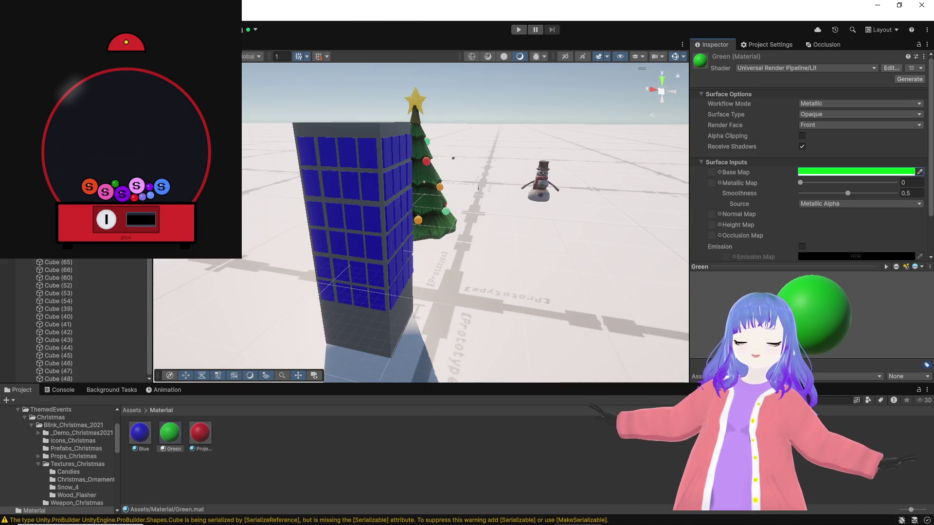
Select all window cubes, apply the Green material, review their Window script, then deselect them.
scroll(up, 3)
click(87, 359)
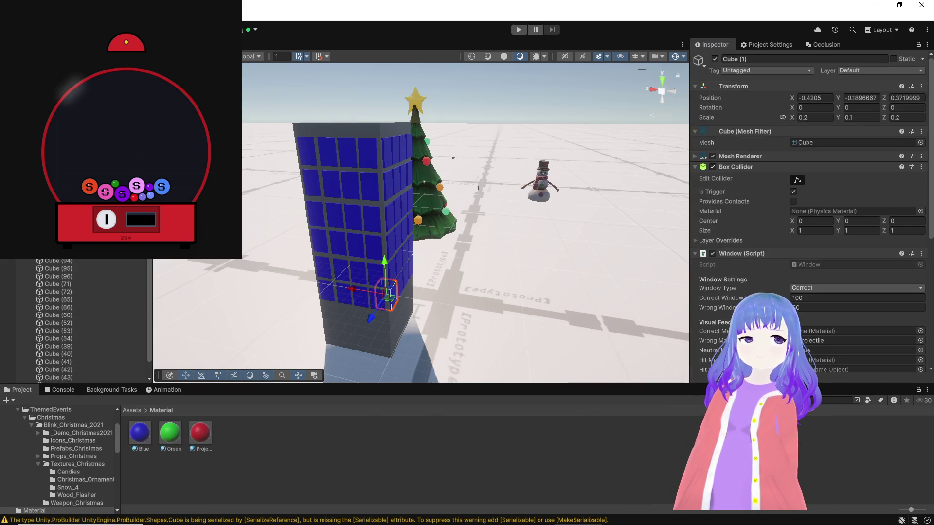
key(ctrl+a)
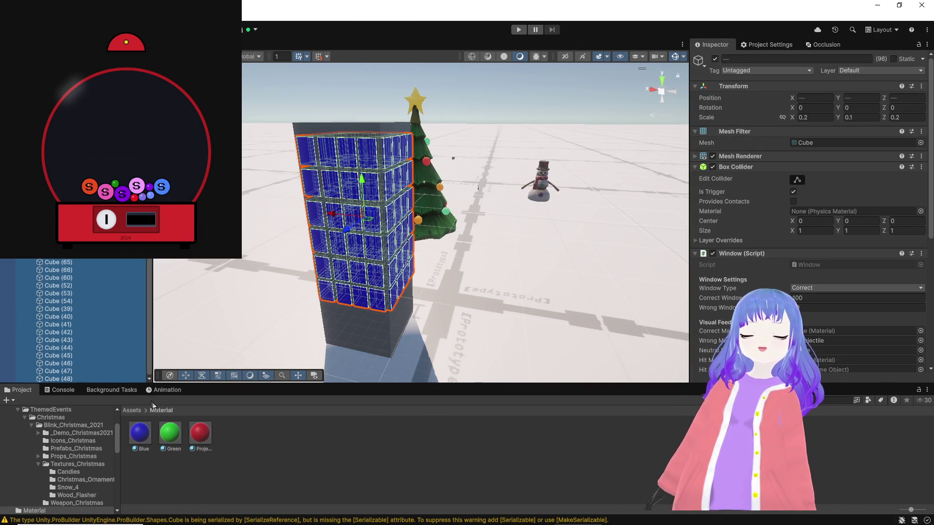
drag(180, 432, 810, 330)
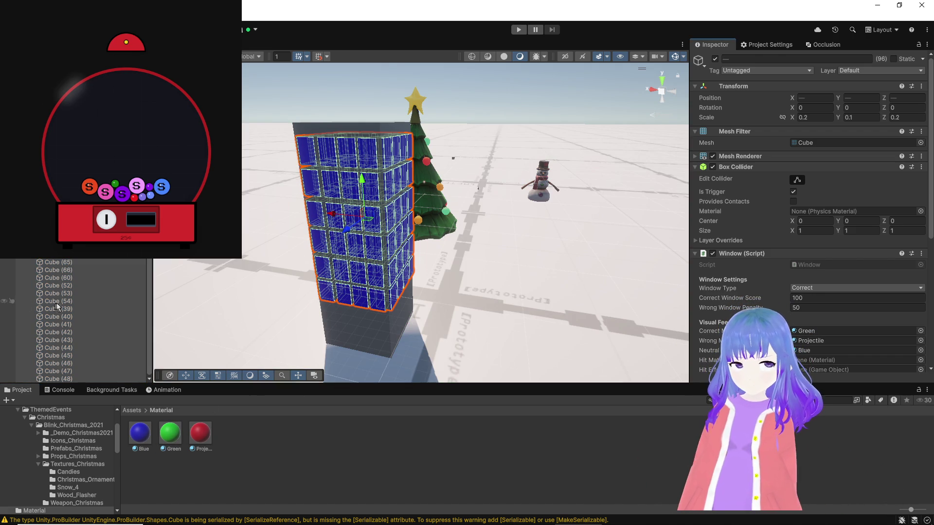
scroll(down, 3)
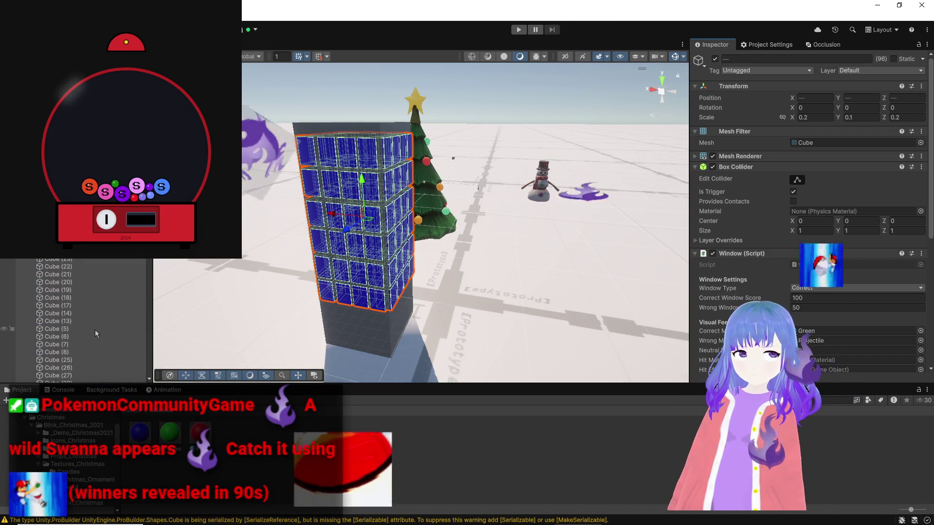
scroll(down, 3)
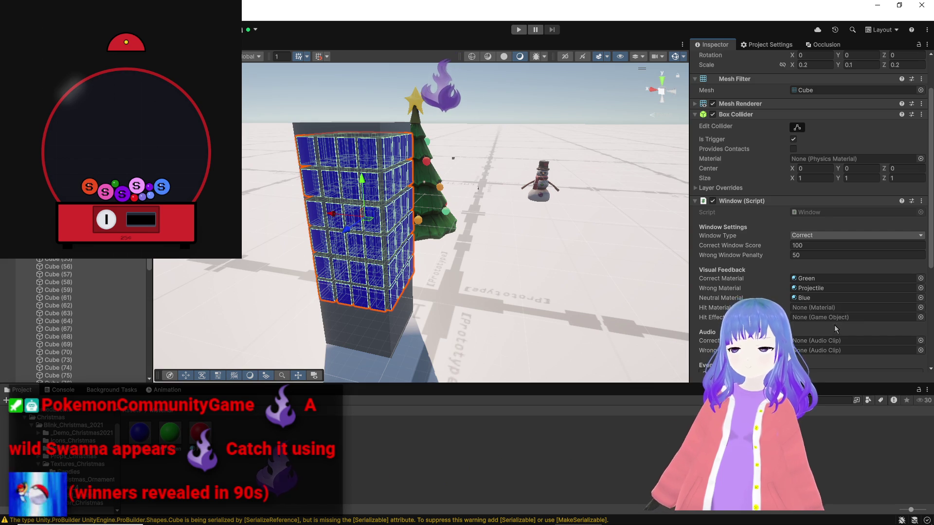
scroll(down, 3)
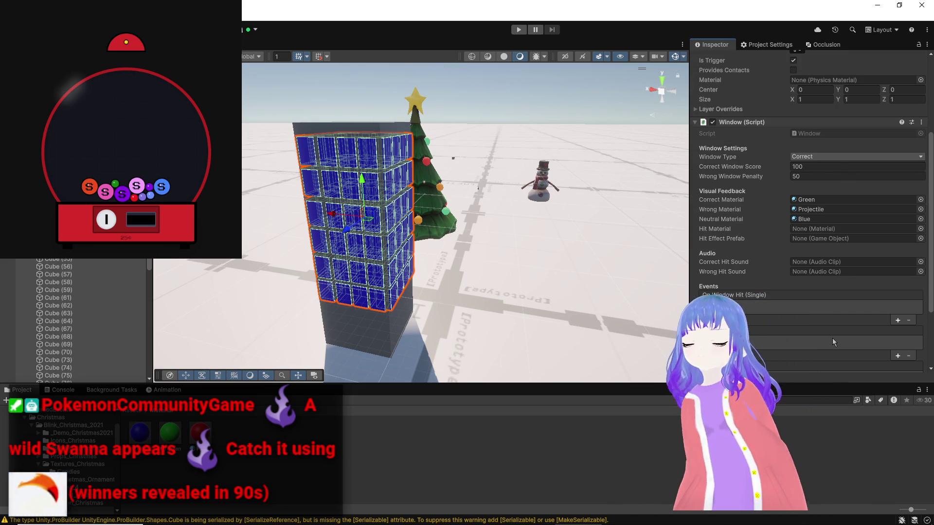
scroll(down, 3)
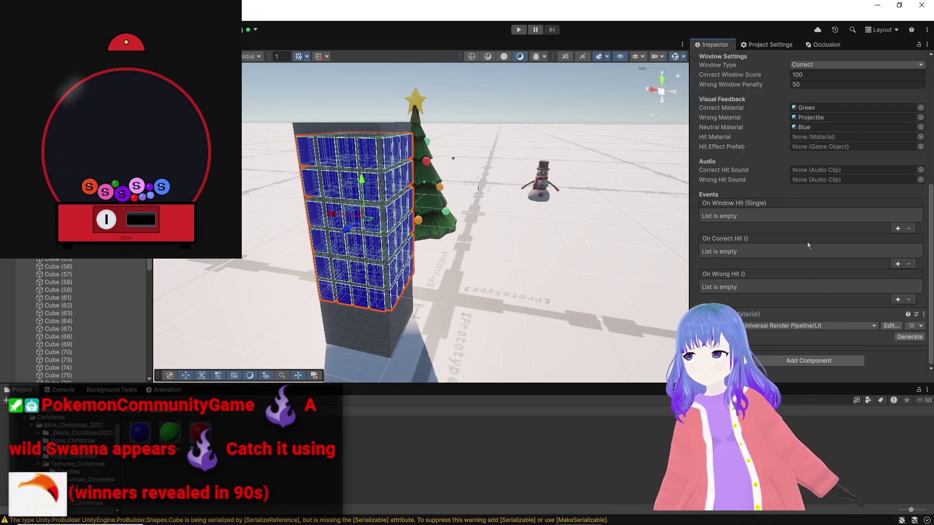
scroll(up, 3)
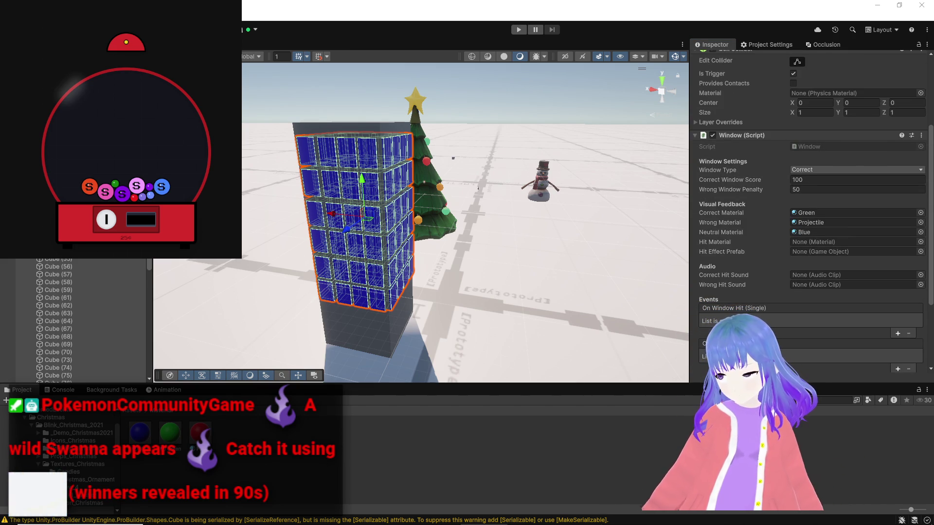
key(ctrl+shift+d)
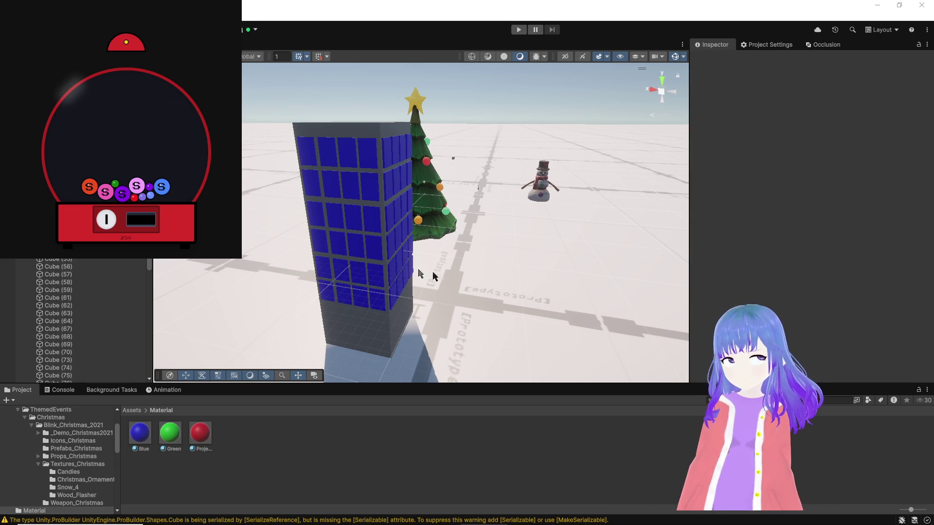
Drag the Building into the Assets folder as a prefab and rename it Building01.
scroll(up, 3)
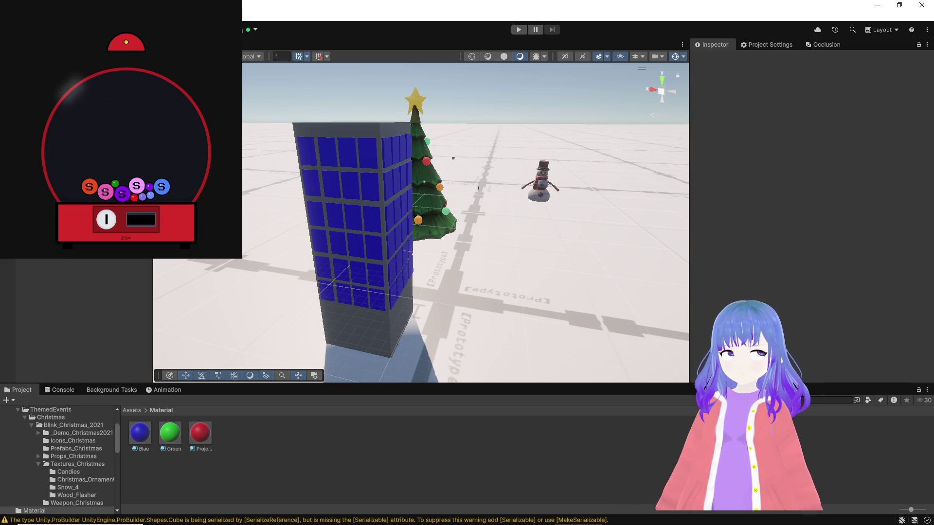
click(138, 411)
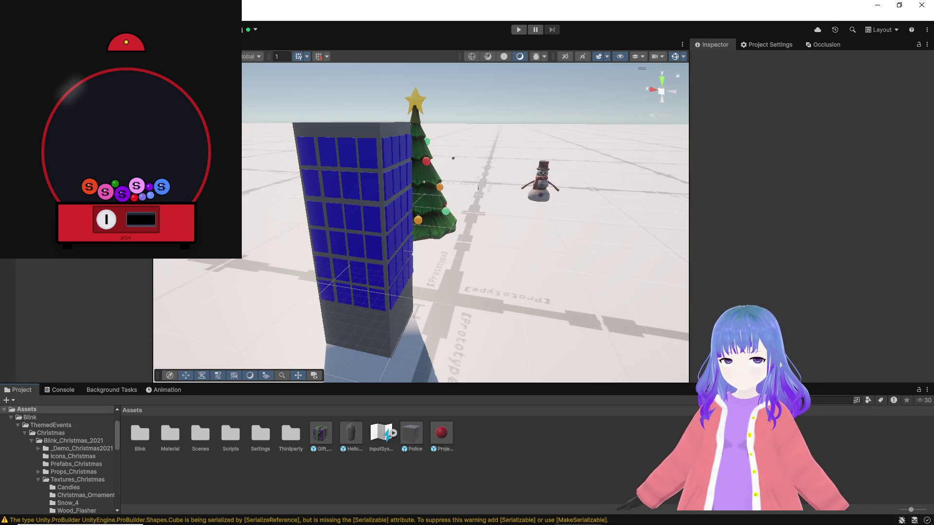
drag(475, 459, 475, 460)
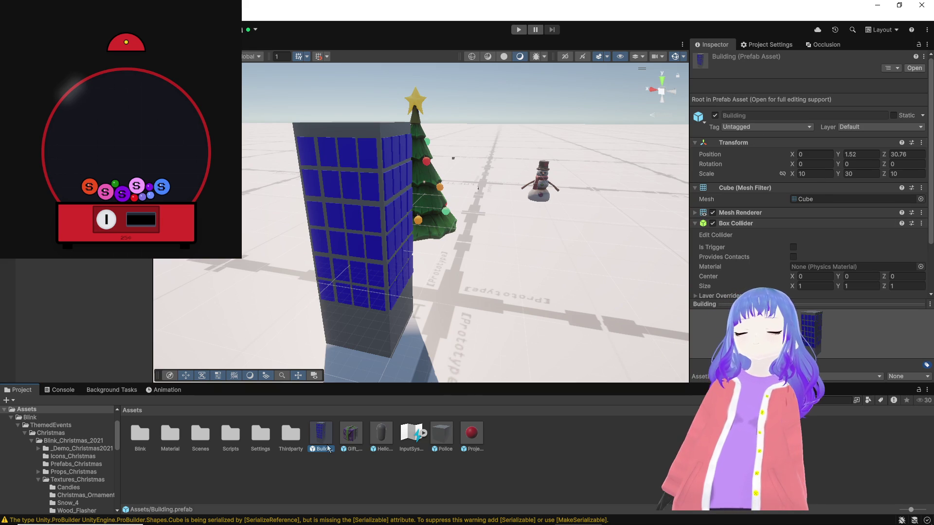
click(323, 450)
text(01)
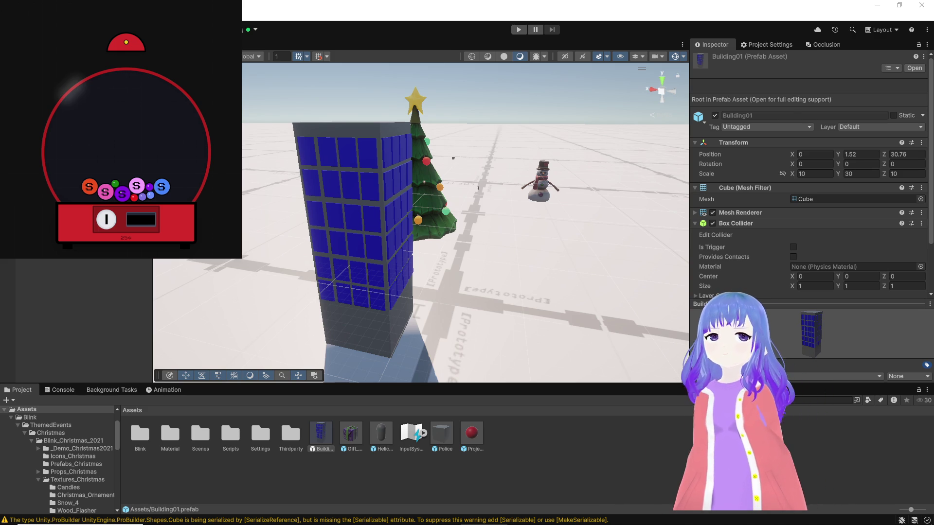
click(452, 158)
Set Max Look to 90 on PlayerTest's Paramotor Controller (Script).
scroll(down, 3)
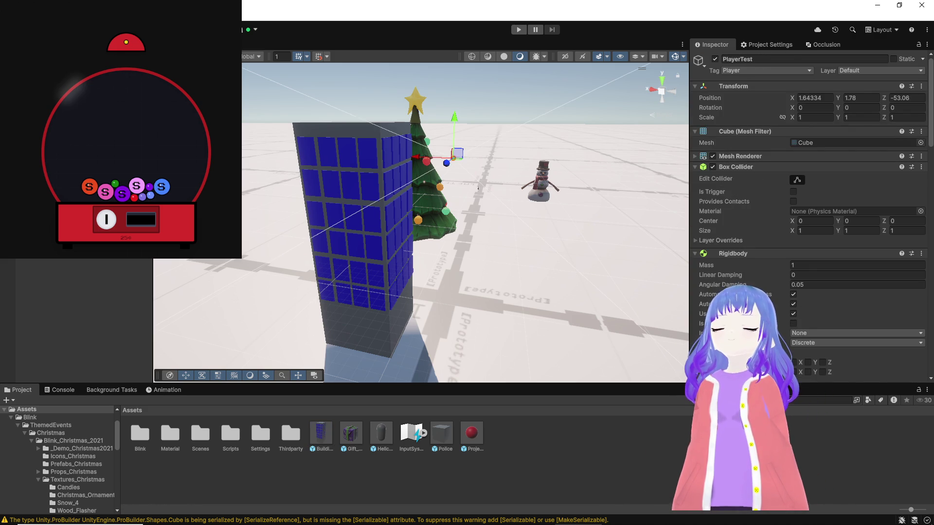
scroll(down, 3)
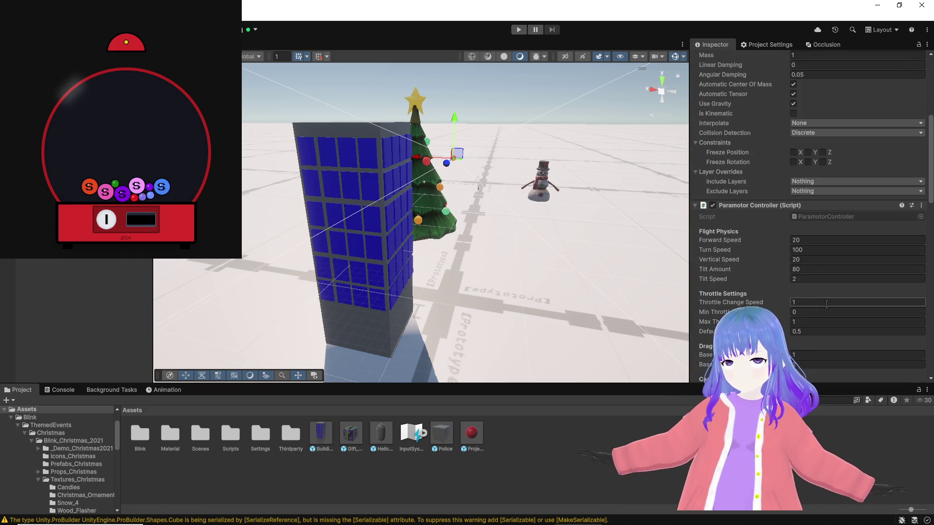
scroll(down, 3)
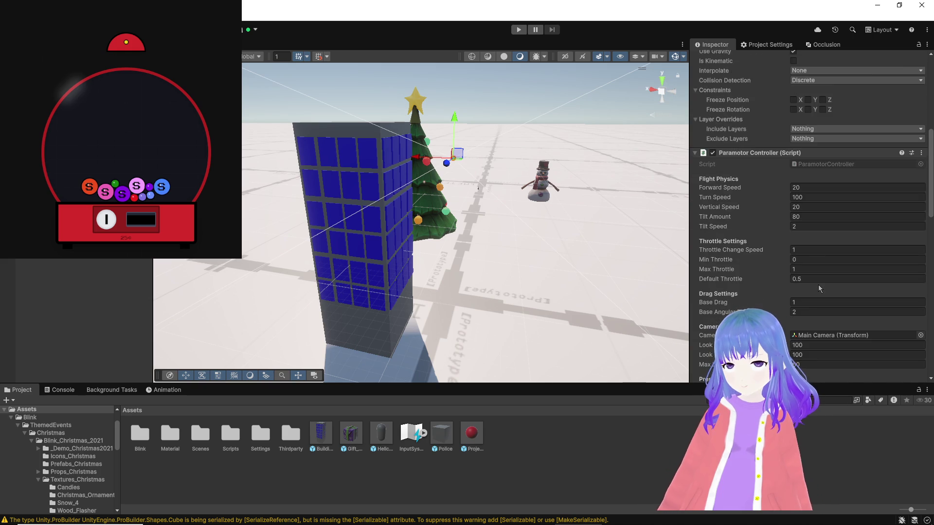
scroll(down, 3)
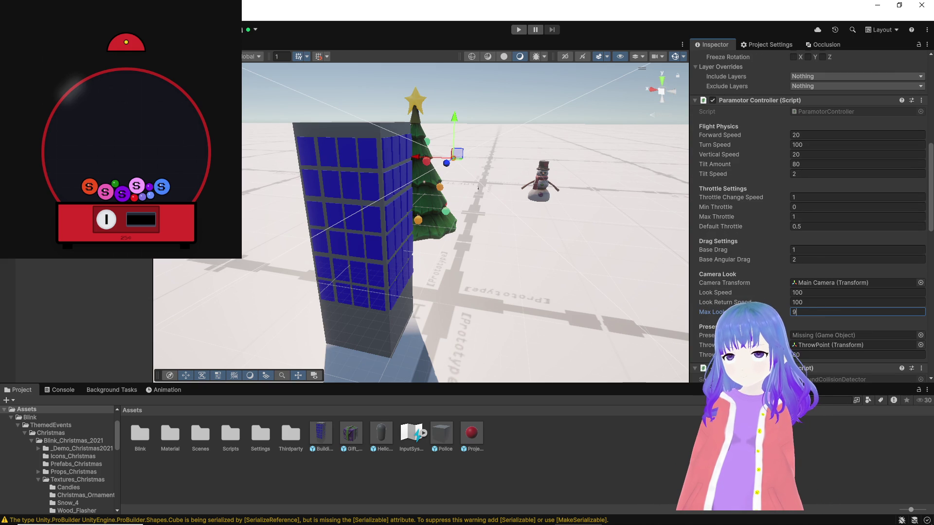
text(0)
key(Return)
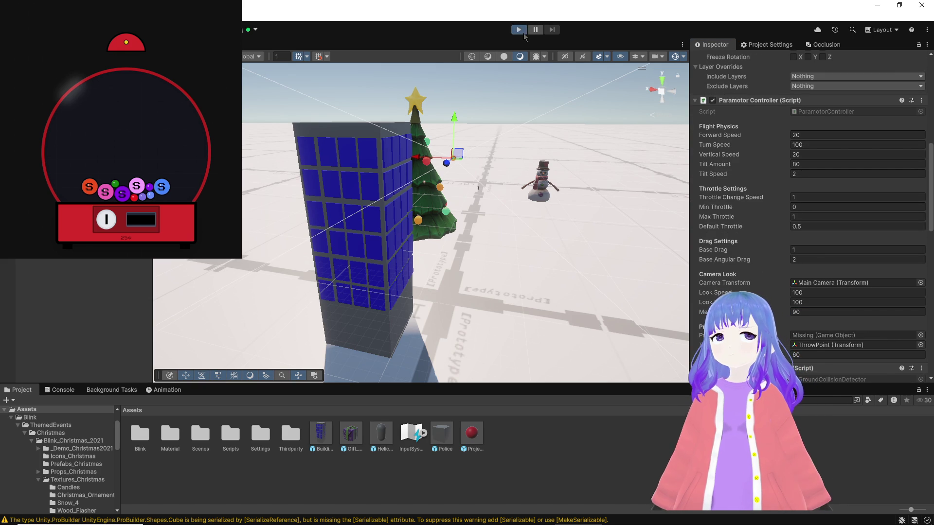
Test-fly the paramotor in Play mode around the green building and Christmas tree, then stop.
click(521, 31)
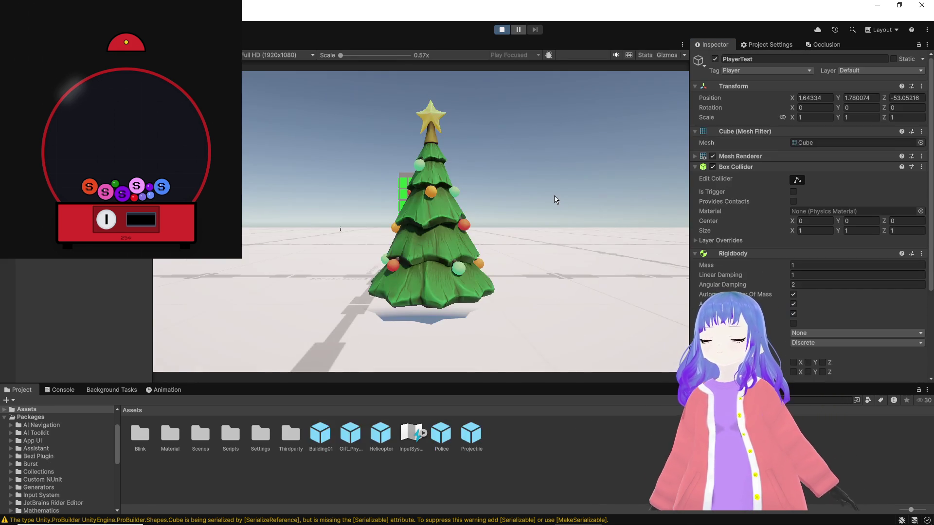
key(w)
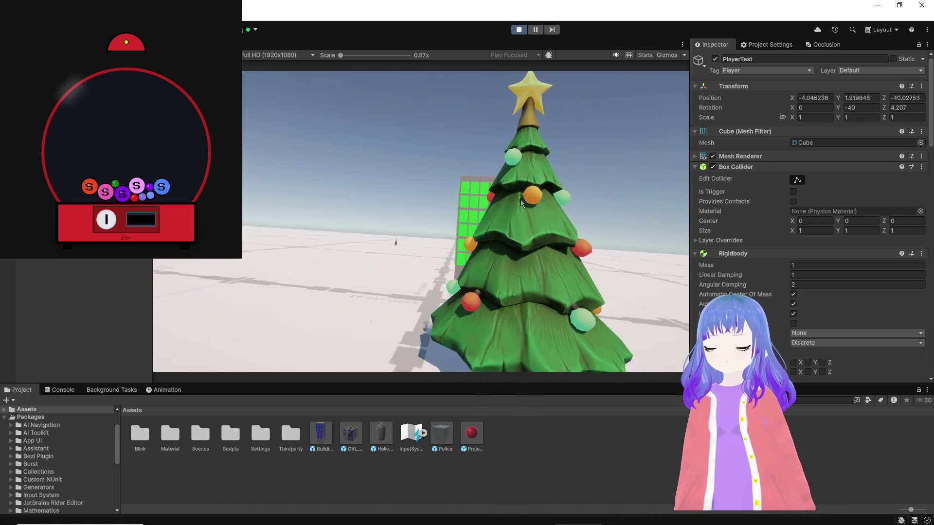
key(w)
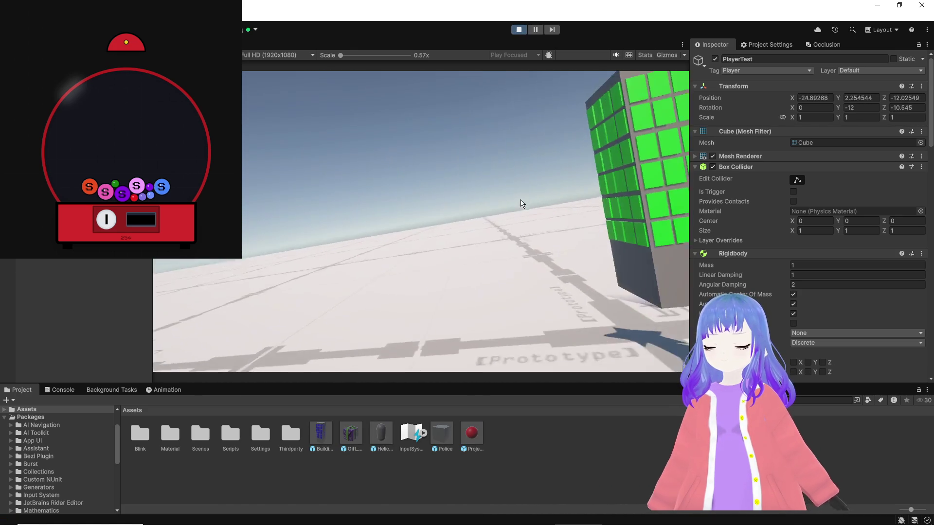
key(w)
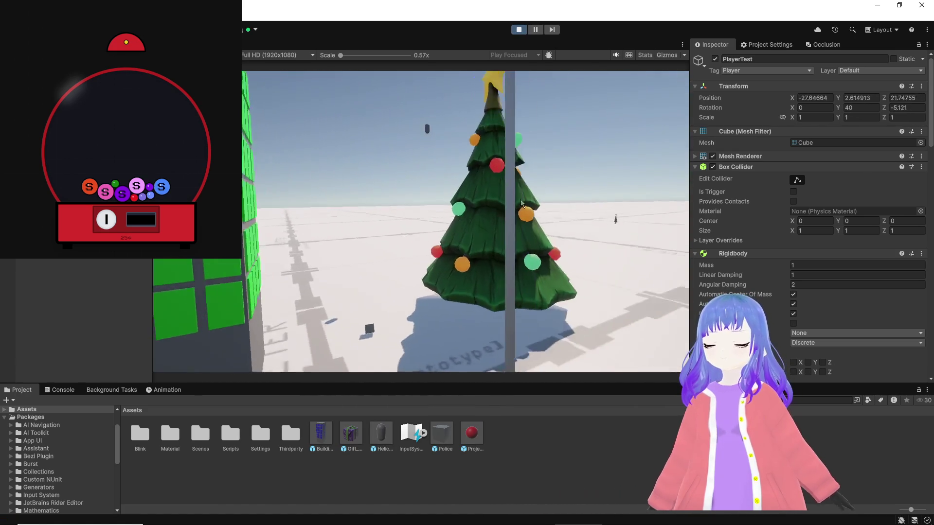
key(w)
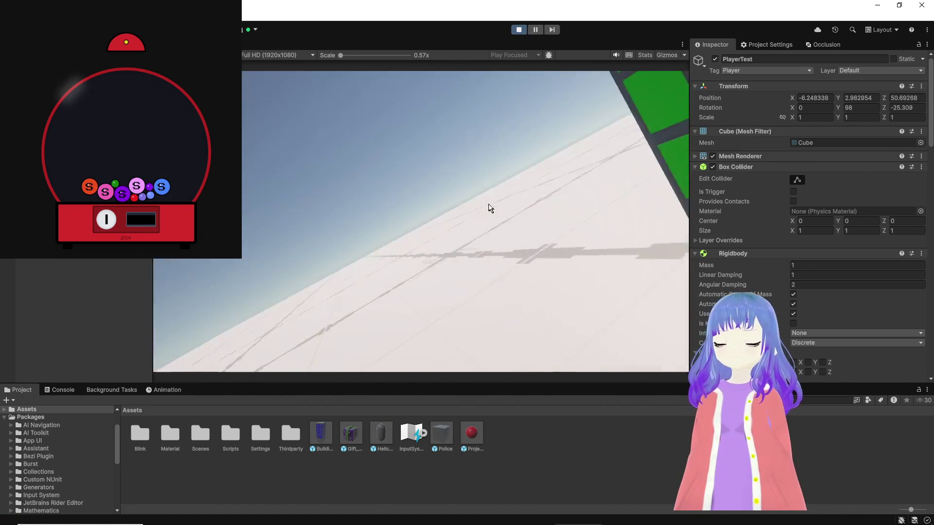
key(w)
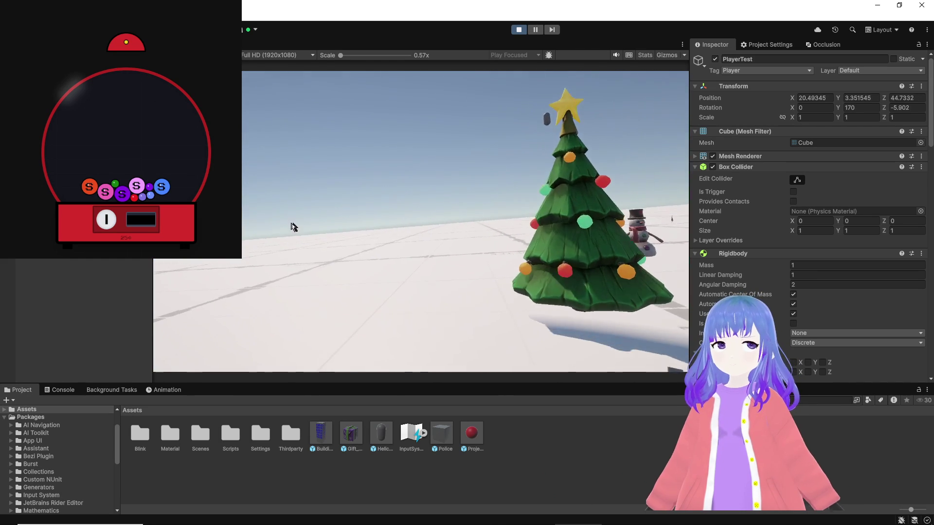
key(w)
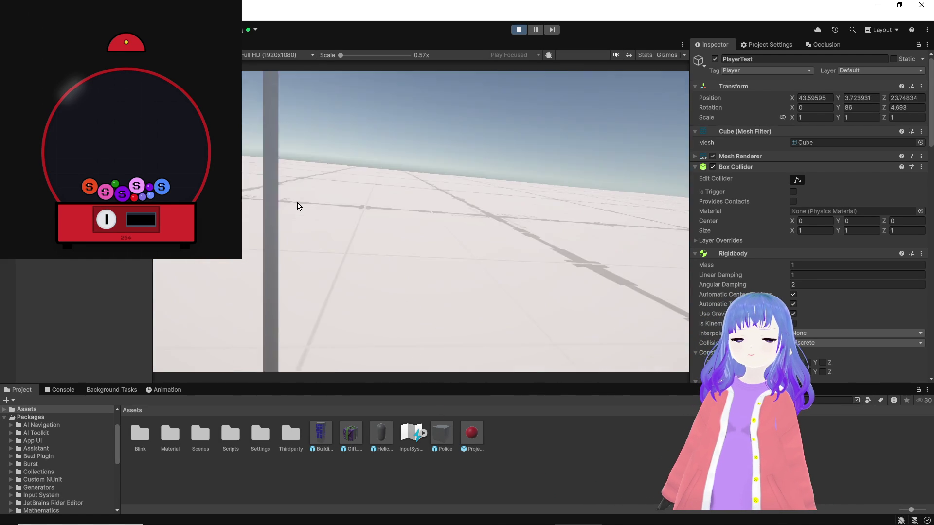
key(w)
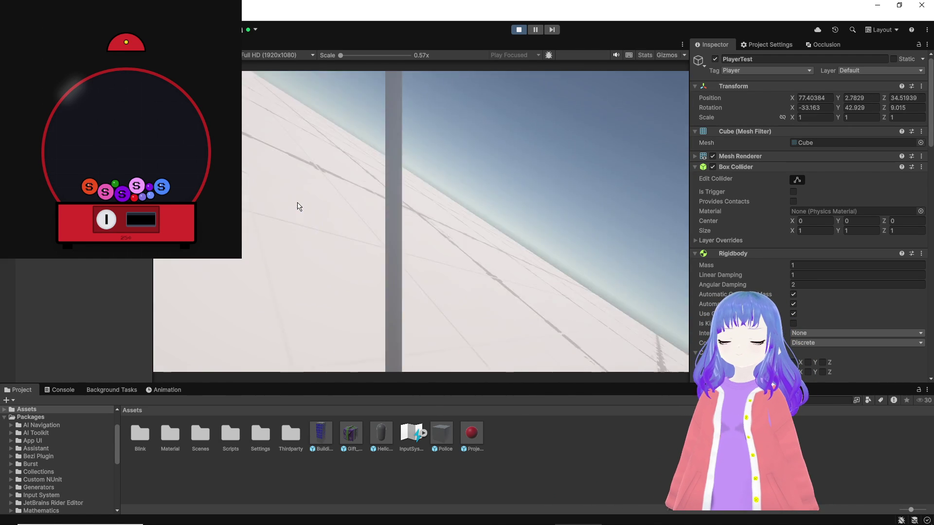
key(w)
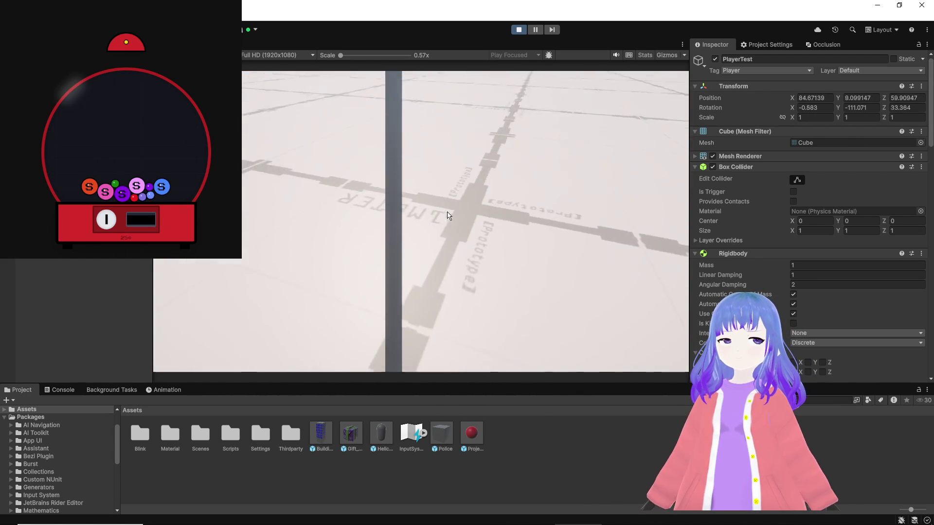
key(w)
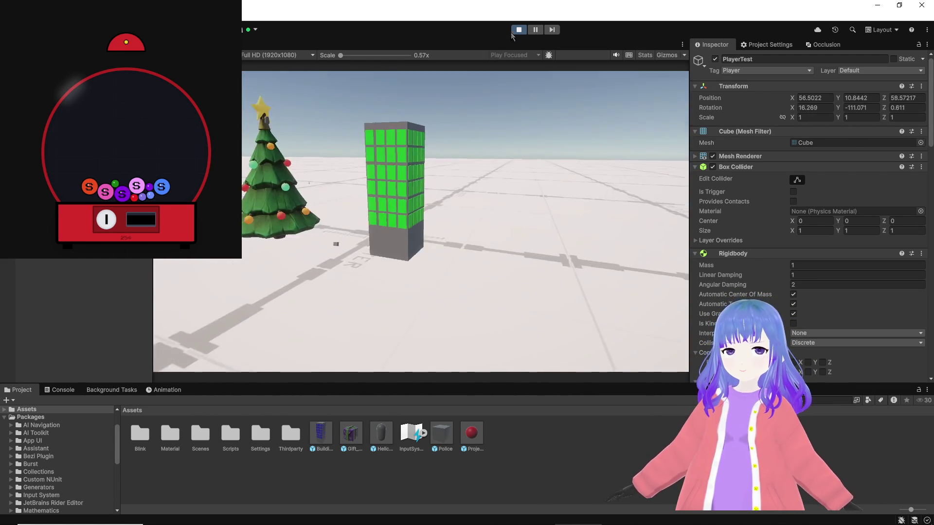
click(517, 31)
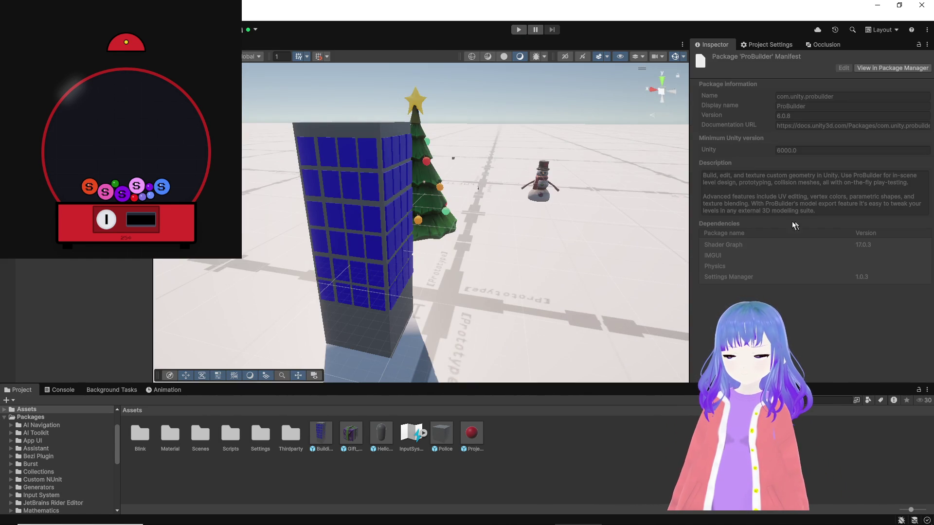
Assign Gift_Physics as the player's Present, save the player as a PlayerTest prefab, and start Play.
click(350, 434)
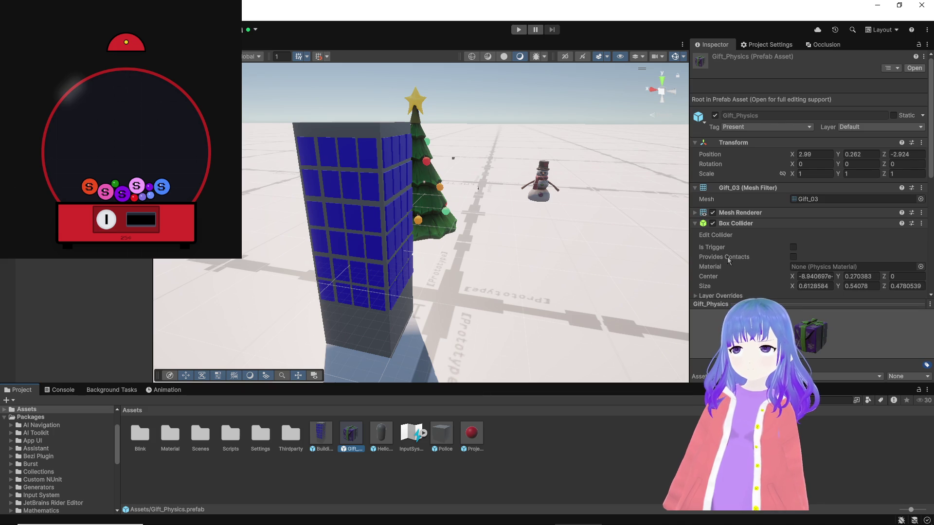
click(453, 158)
scroll(down, 3)
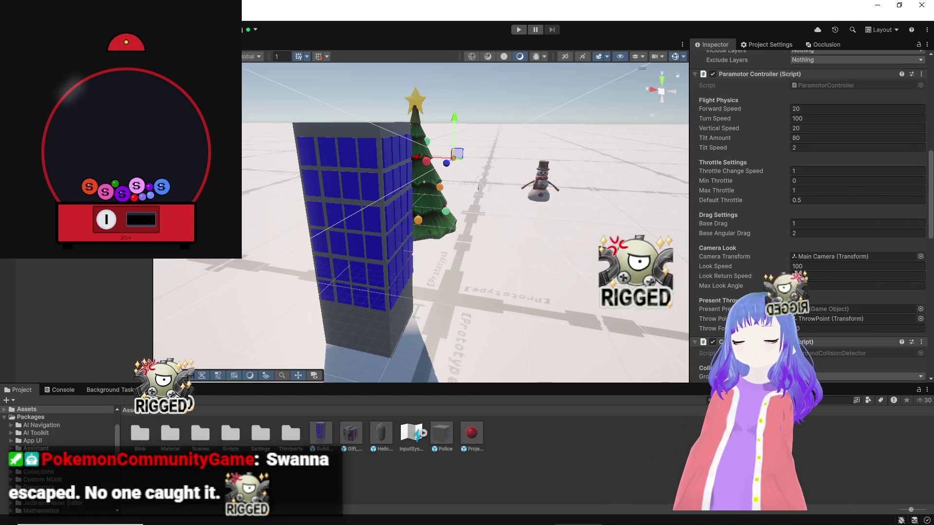
drag(366, 436, 818, 314)
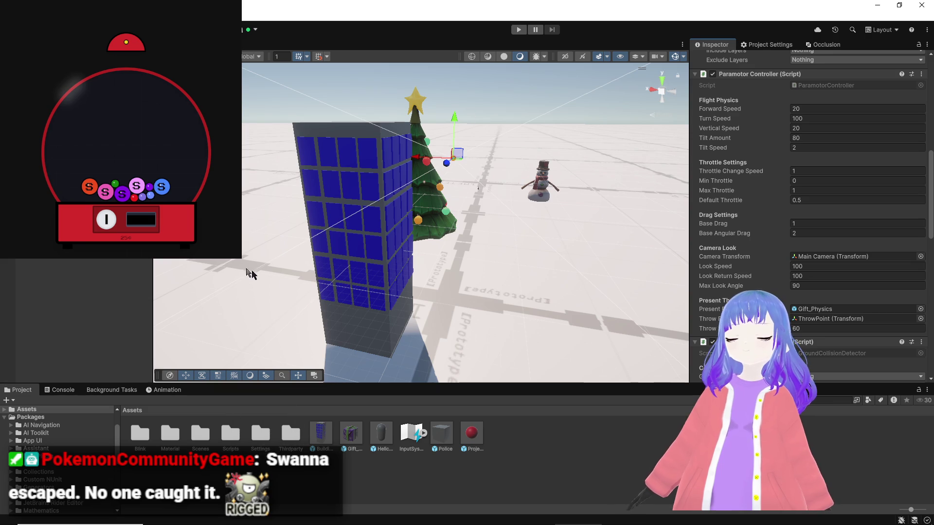
drag(557, 481, 557, 481)
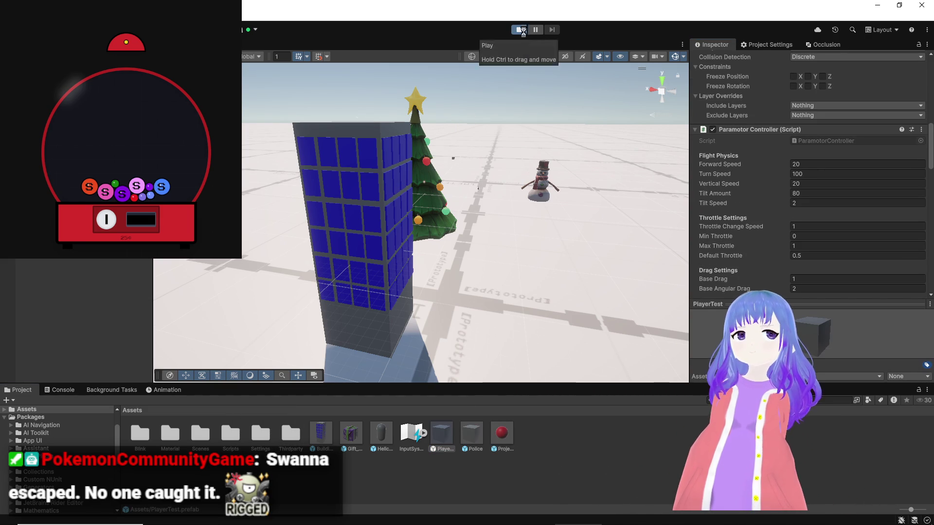
click(520, 31)
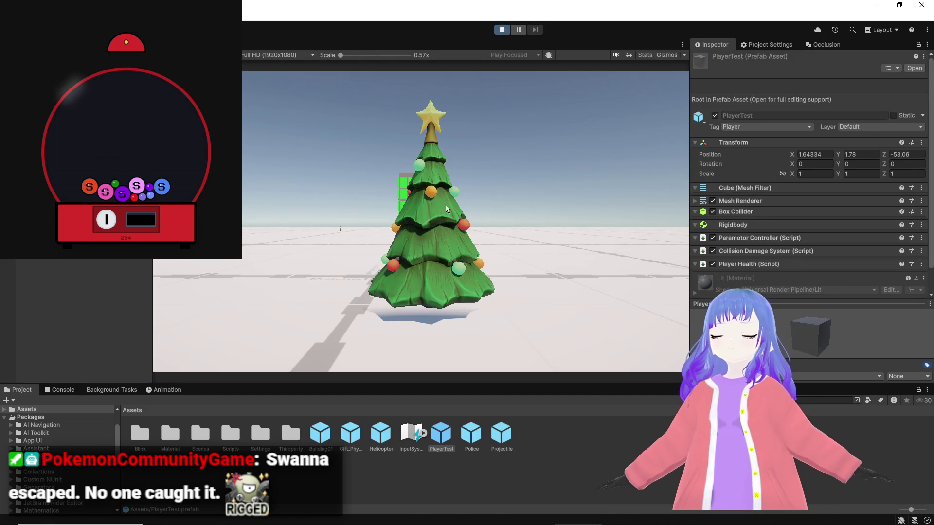
Fly left and right around the green building and tree dropping gifts, then stop Play mode.
key(d)
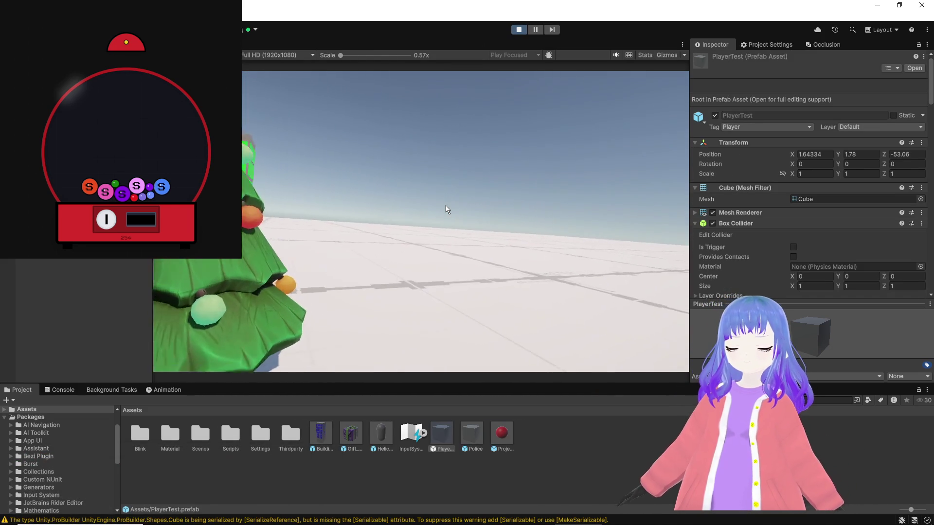
key(a)
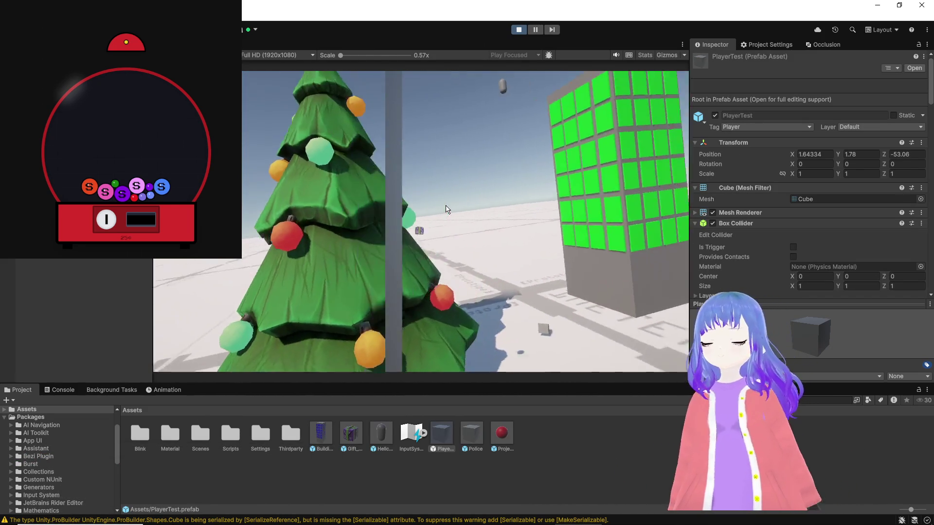
key(d)
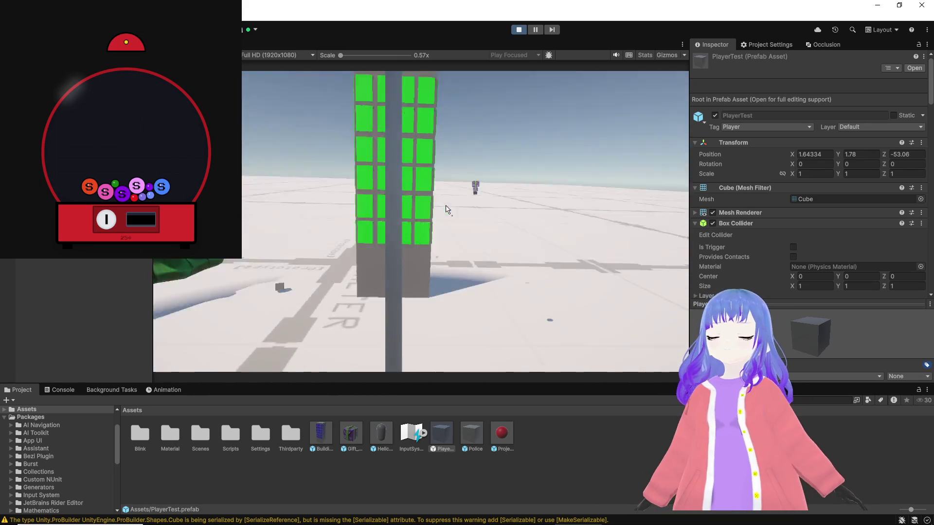
key(a)
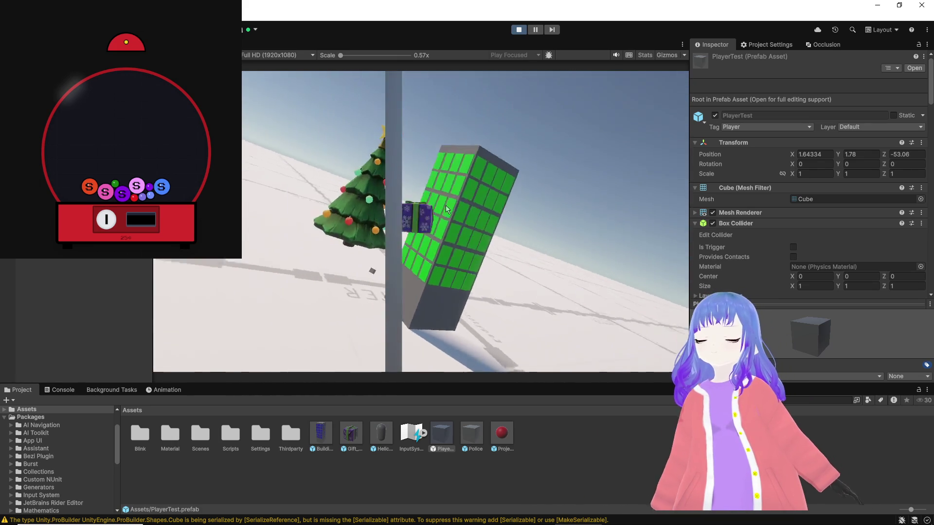
key(a)
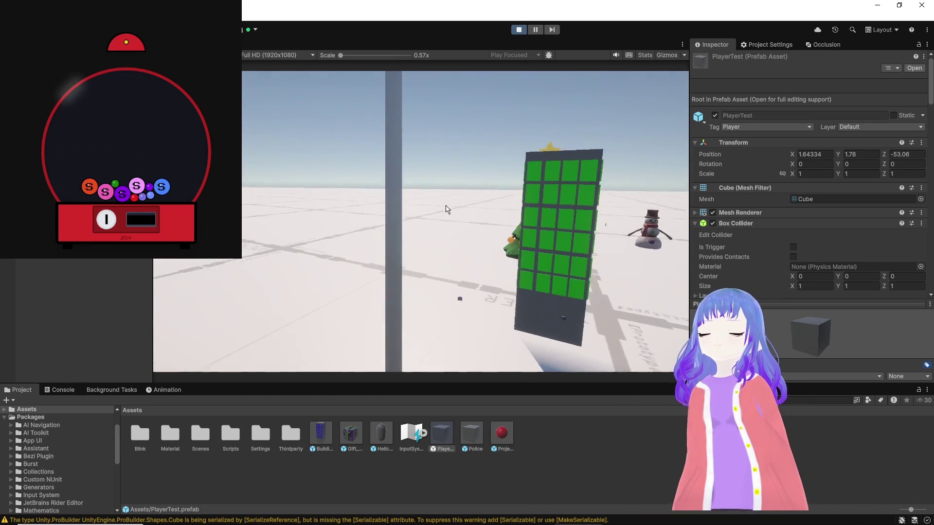
key(d)
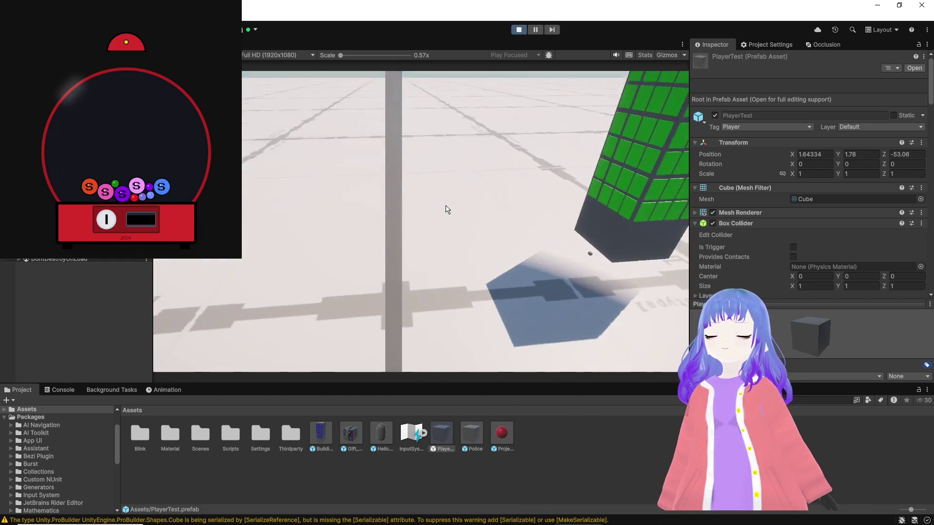
key(d)
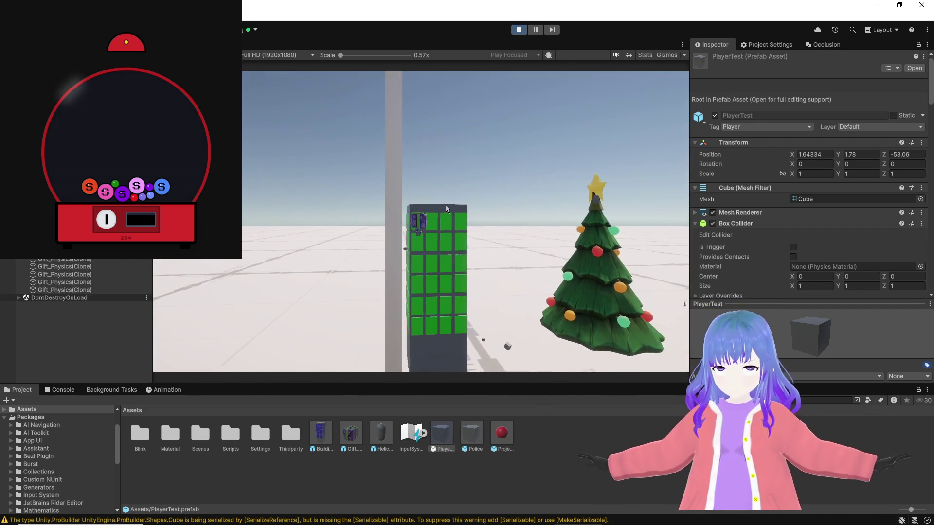
key(a)
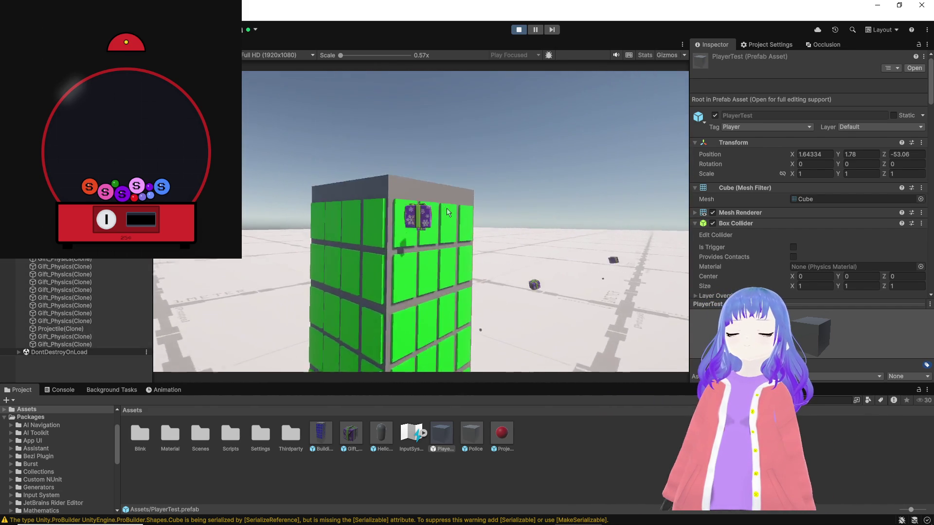
key(d)
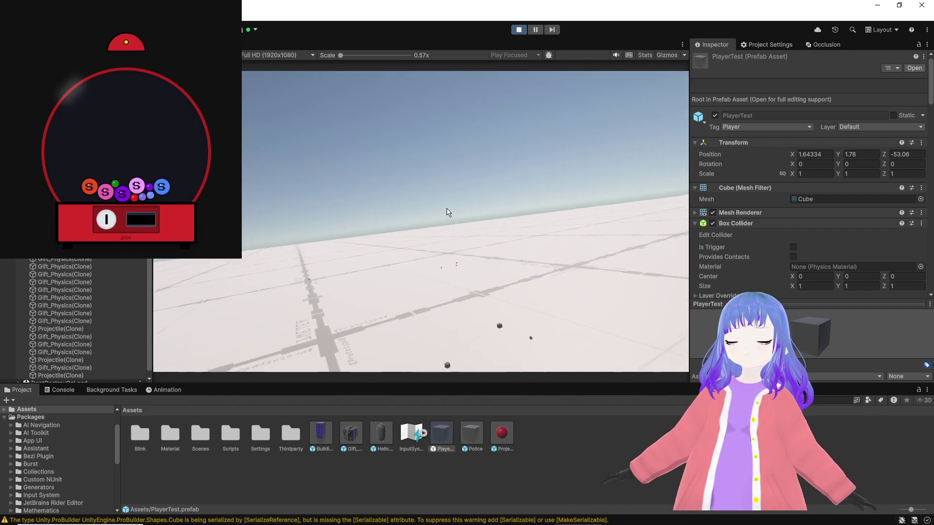
key(a)
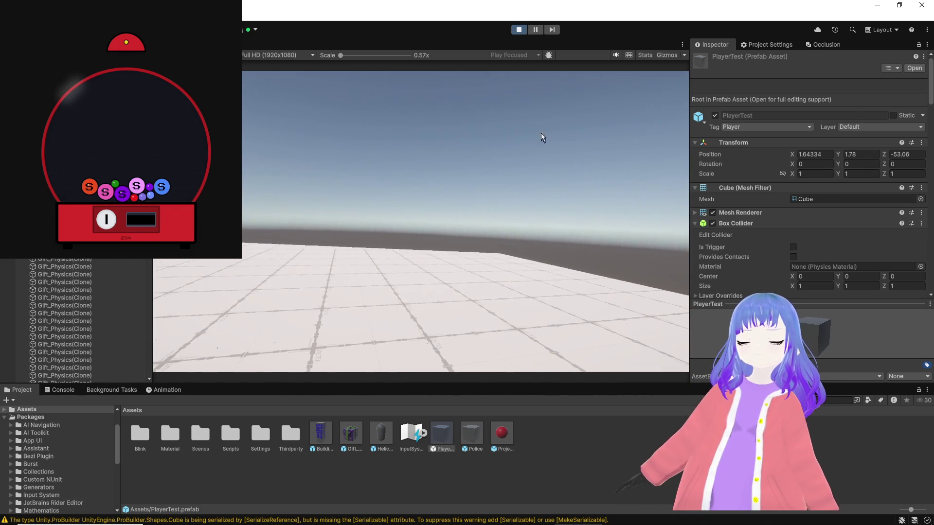
click(519, 30)
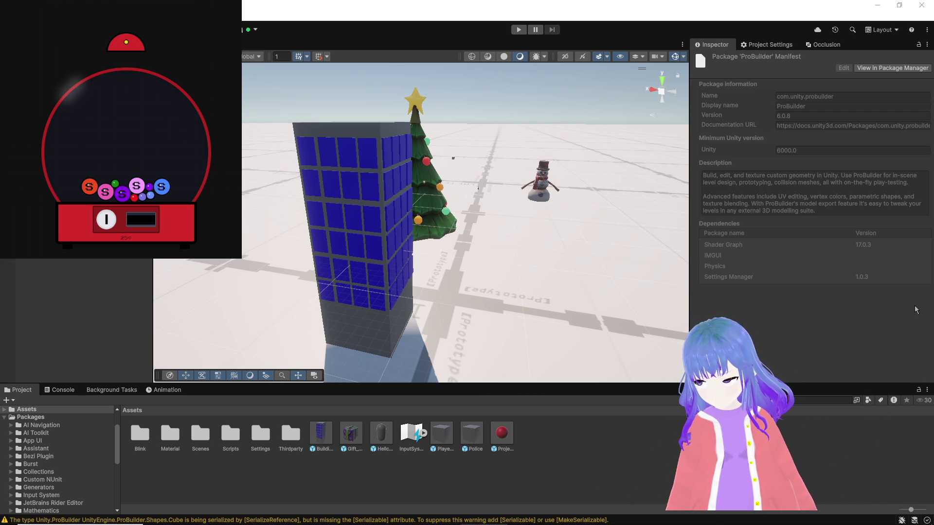
Create an empty GameObject in the Hierarchy to serve as CityGenerator.
right_click(66, 311)
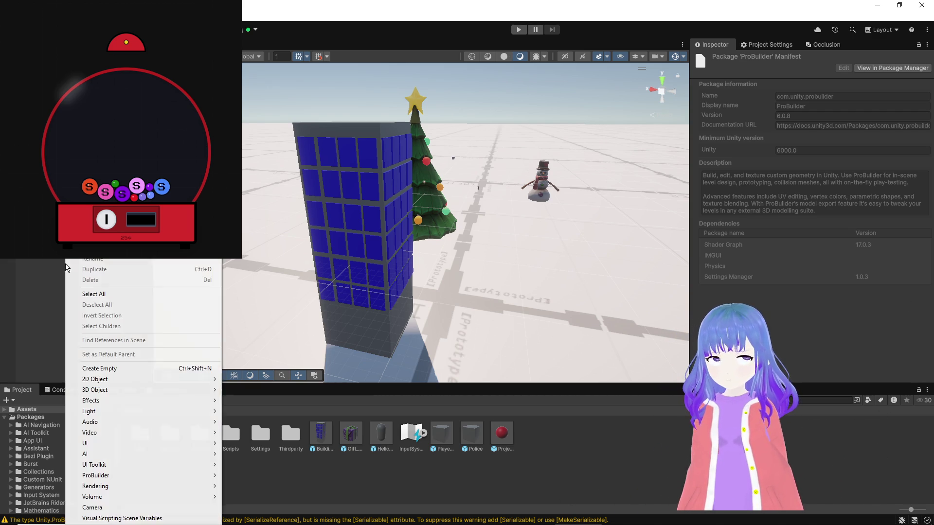
click(110, 367)
text(CityGenerator)
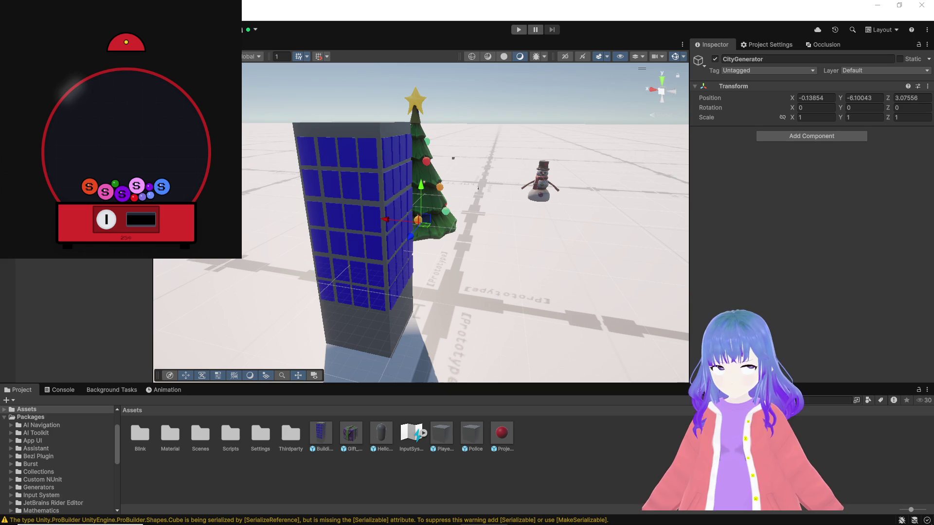
Add a Procedural City Generator component with PlayerTest as the Player Transform.
click(781, 138)
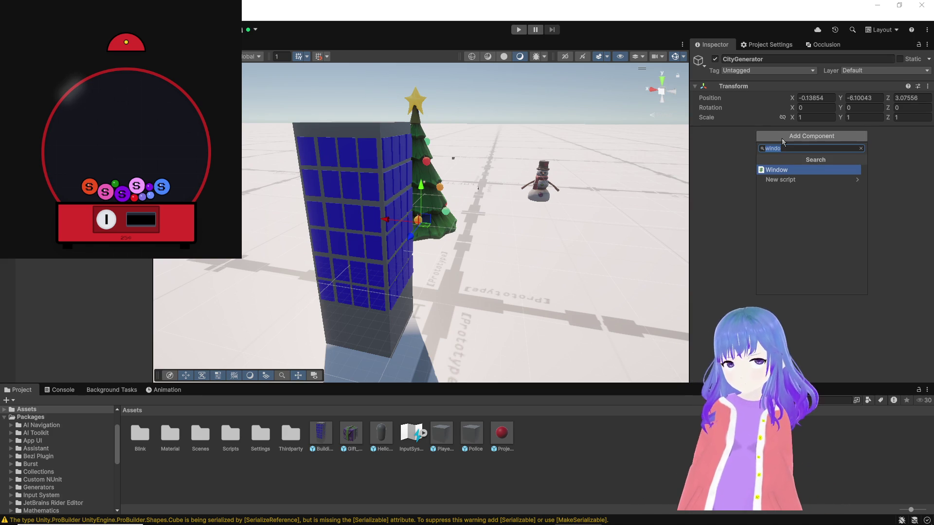
text(procedural)
key(Return)
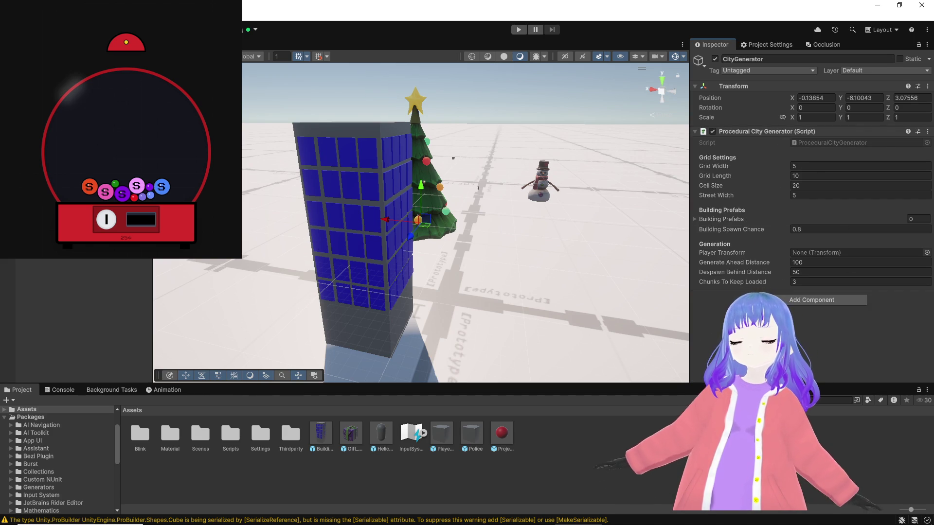
drag(775, 316, 798, 246)
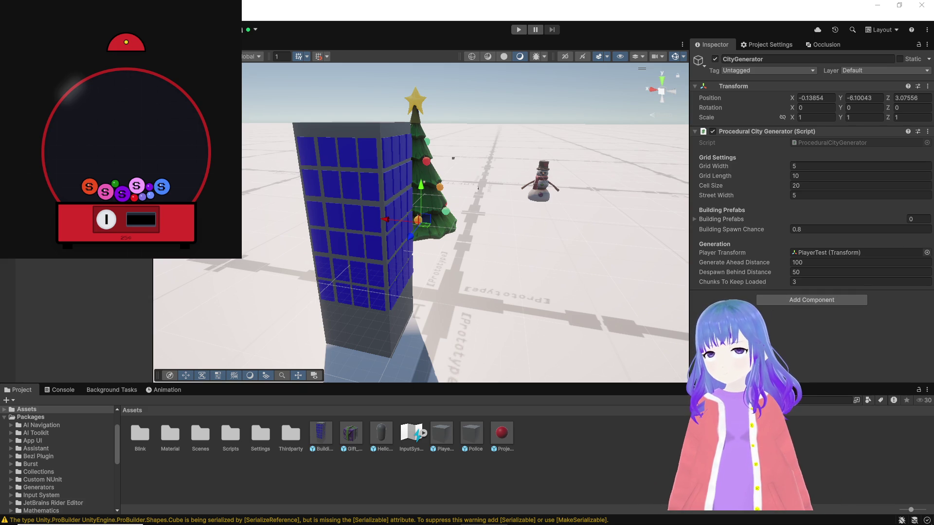
Add Building01 as an element of the Building Prefabs list.
click(721, 219)
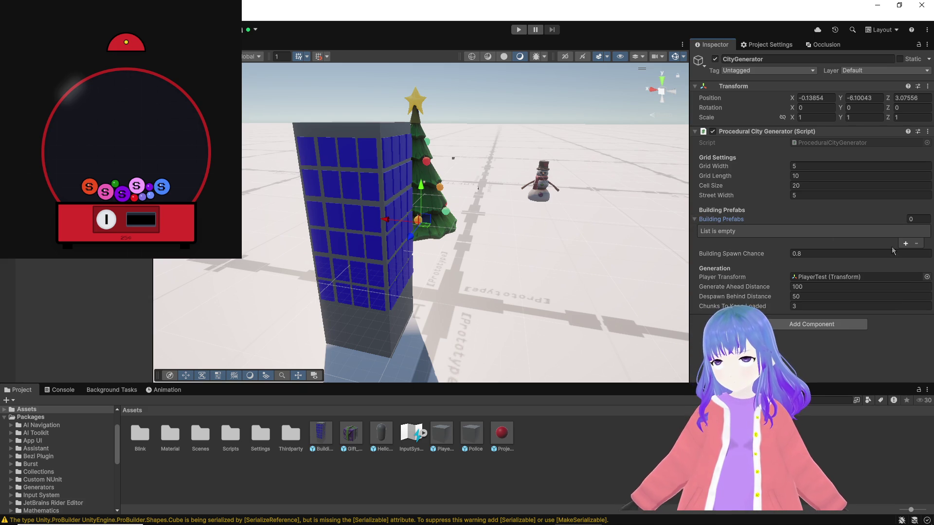
click(905, 243)
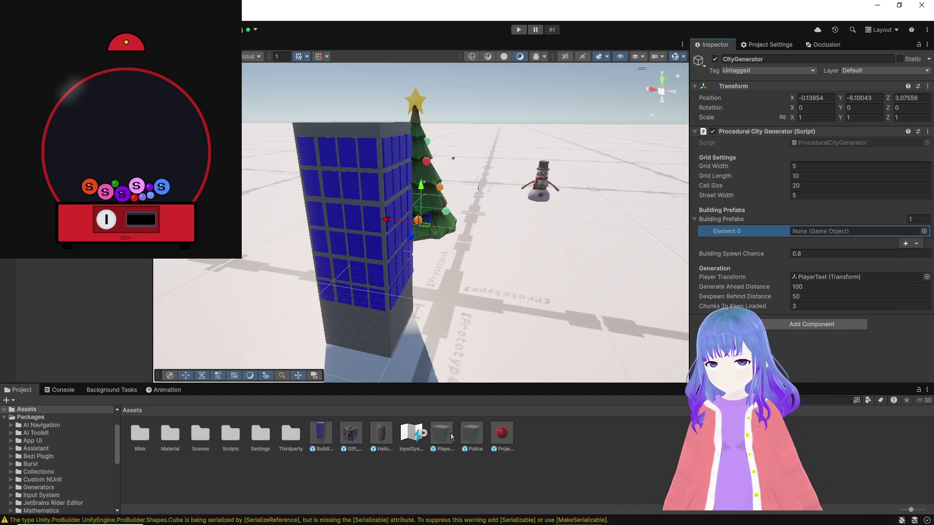
drag(328, 431, 844, 234)
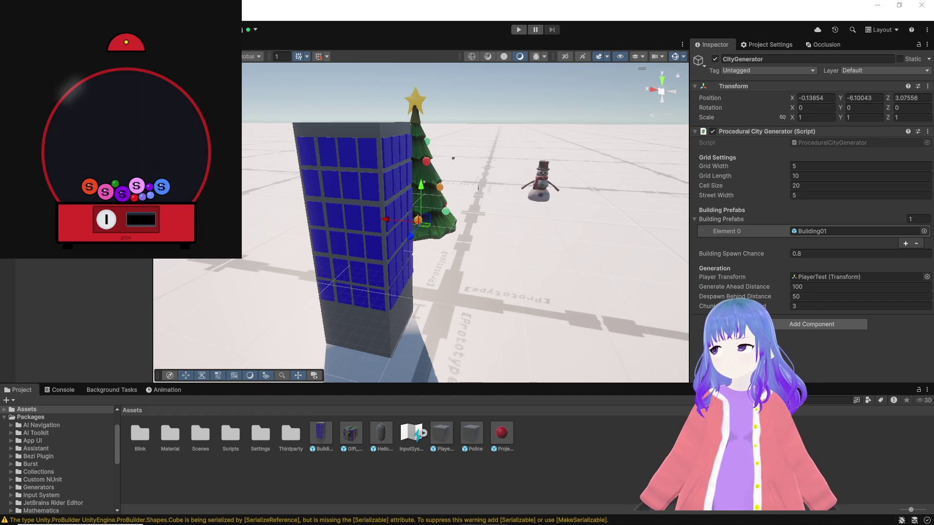
right_click(68, 279)
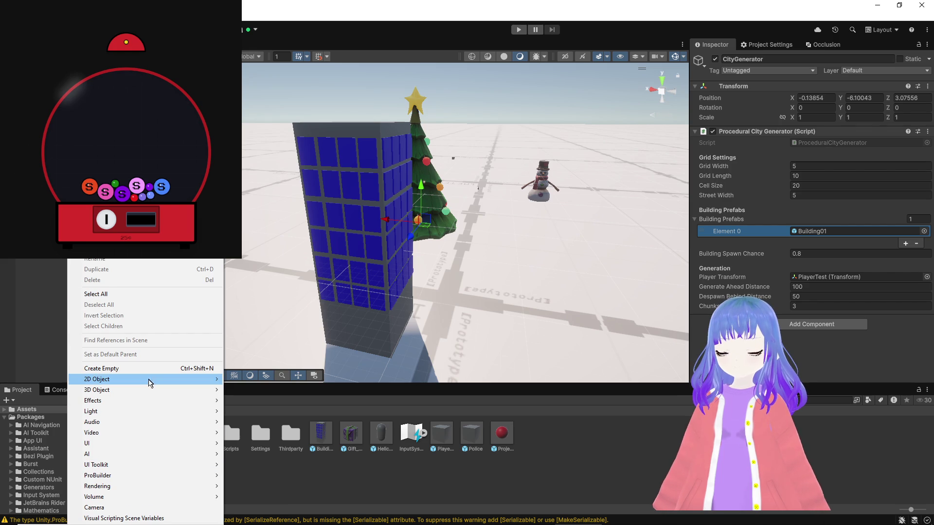
Create an empty object with an Endless Enemy Spawner using the Police prefab as ground enemy.
click(149, 370)
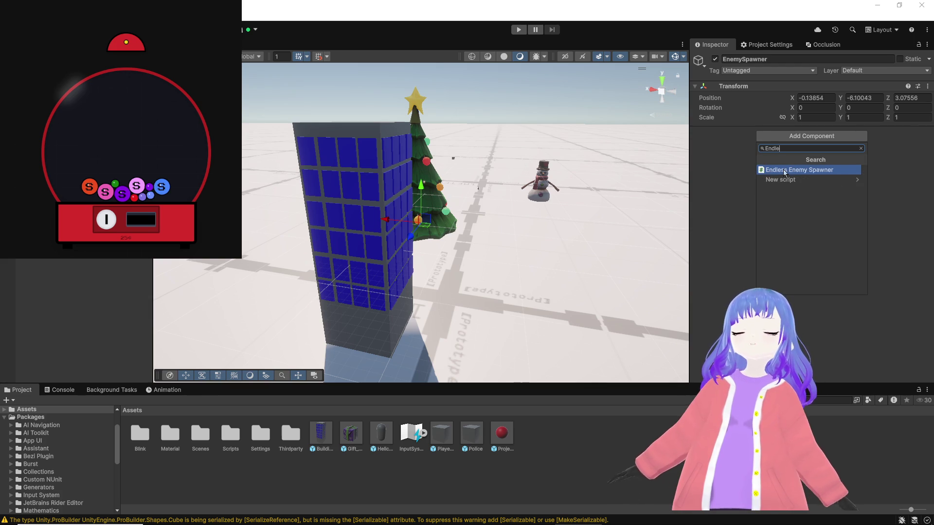
click(784, 171)
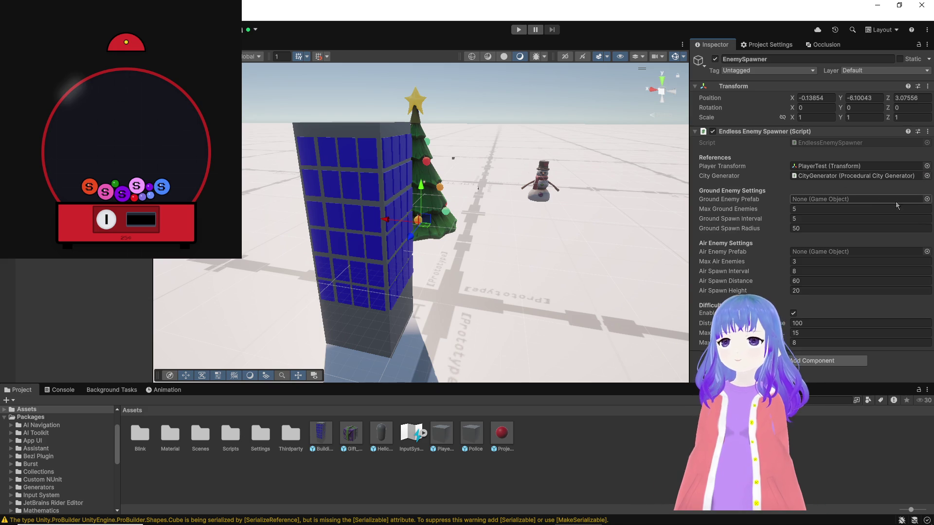
click(927, 200)
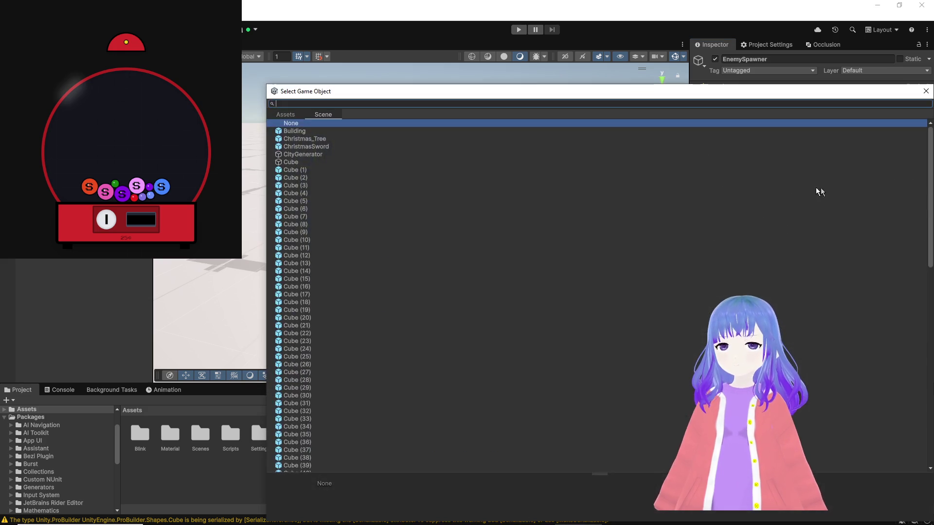
click(285, 114)
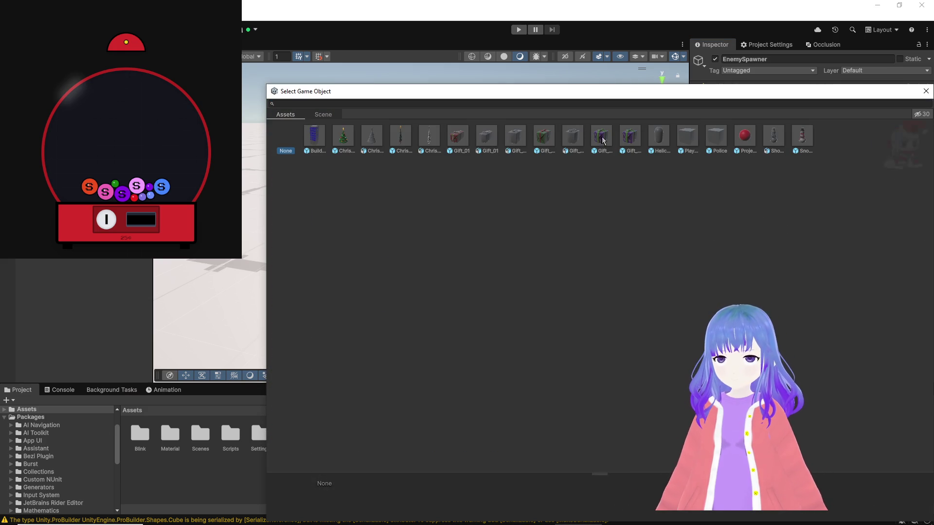
double_click(720, 134)
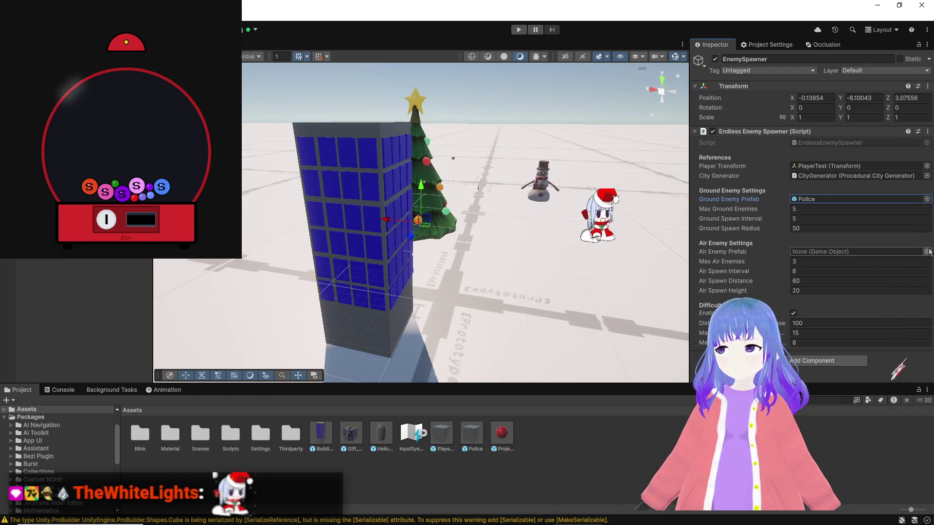
Set the Helicopter prefab from Assets as the Air Enemy Prefab.
click(927, 251)
click(284, 115)
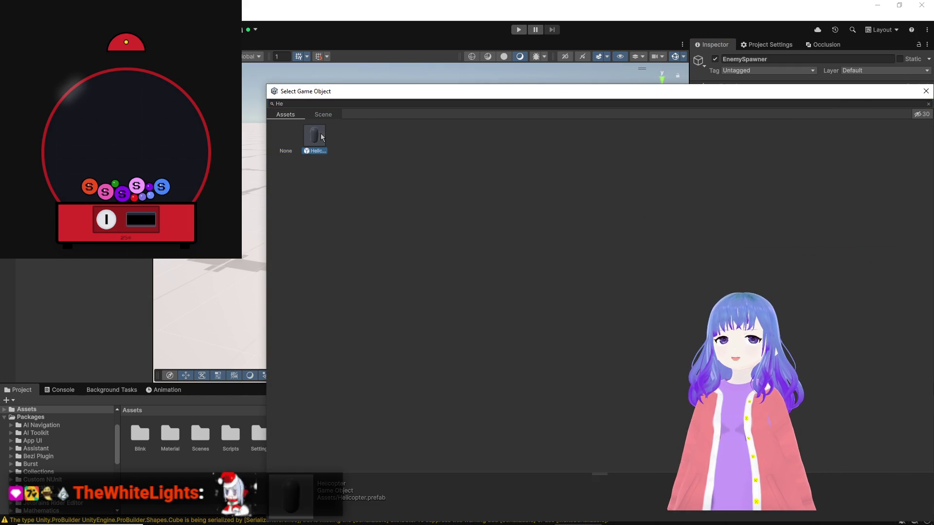
double_click(321, 137)
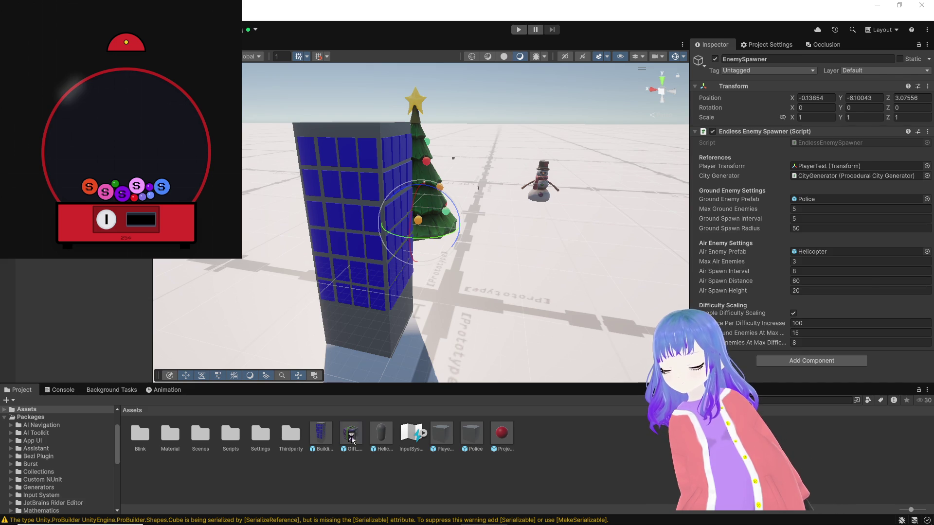
click(351, 434)
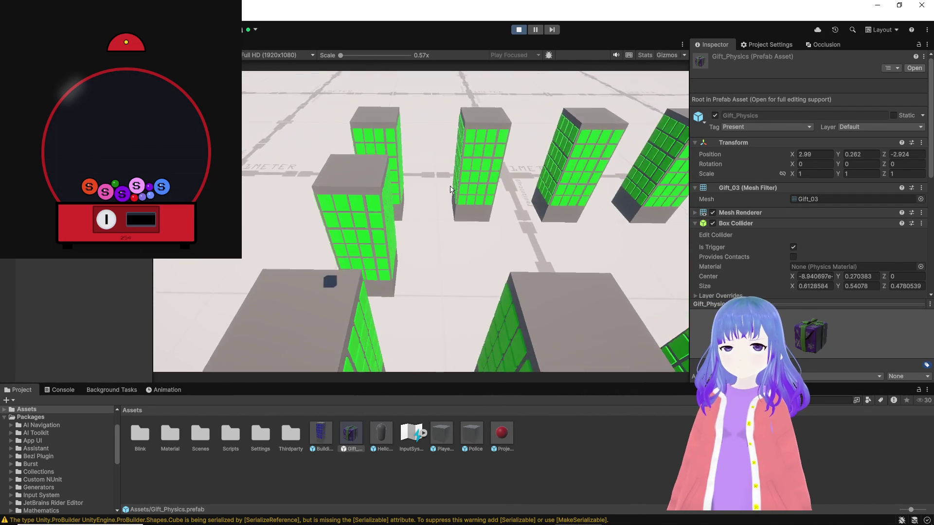
Fly the plane over and between the generated green-windowed buildings, throwing presents.
key(ctrl+s)
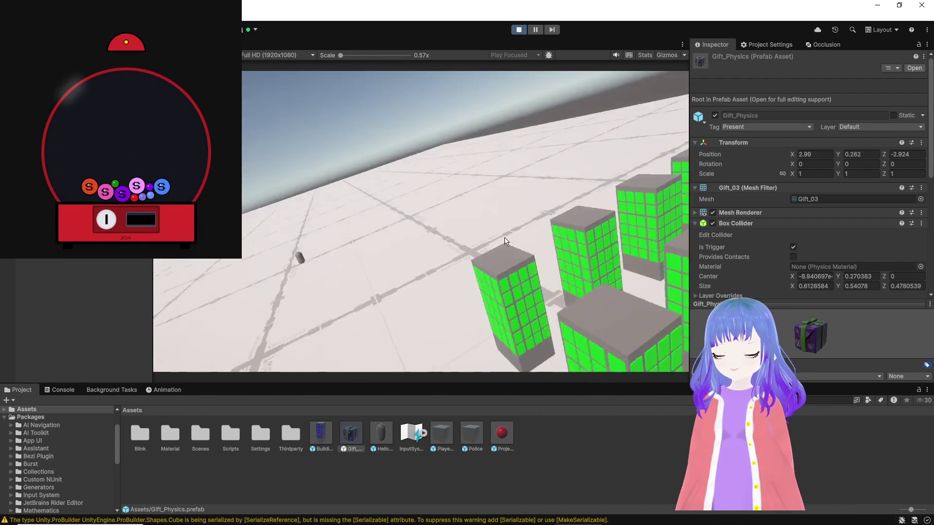
key(ctrl+s)
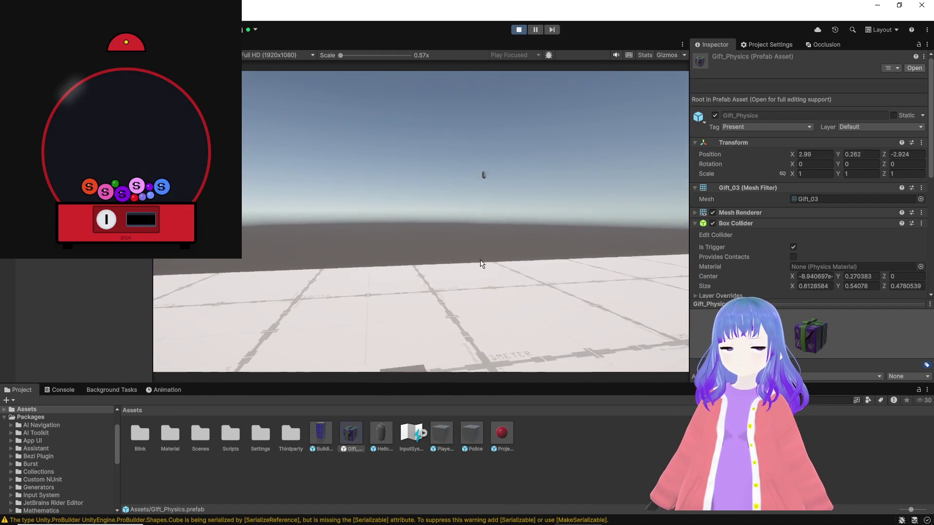
key(ctrl+s)
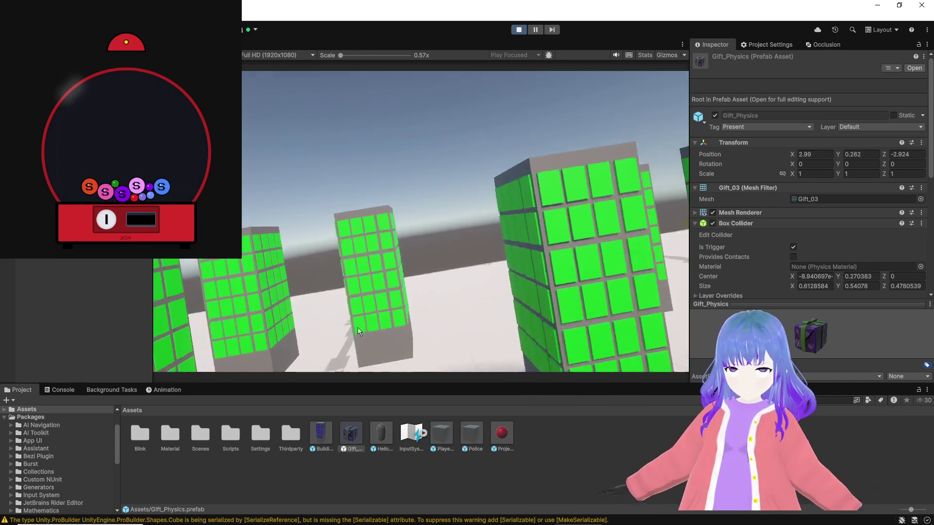
key(ctrl+s)
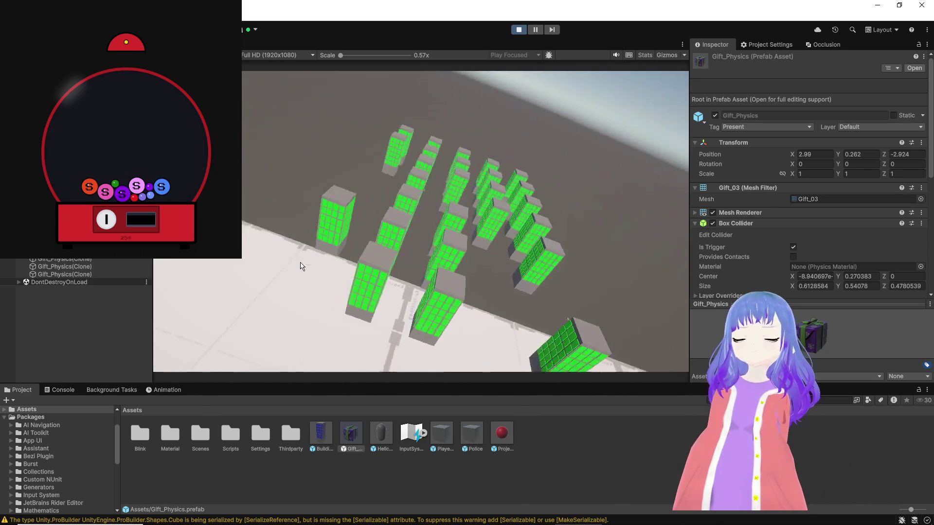
Keep flying low over the city toward distant buildings, then stop Play mode and switch to Bezi.
key(ctrl+s)
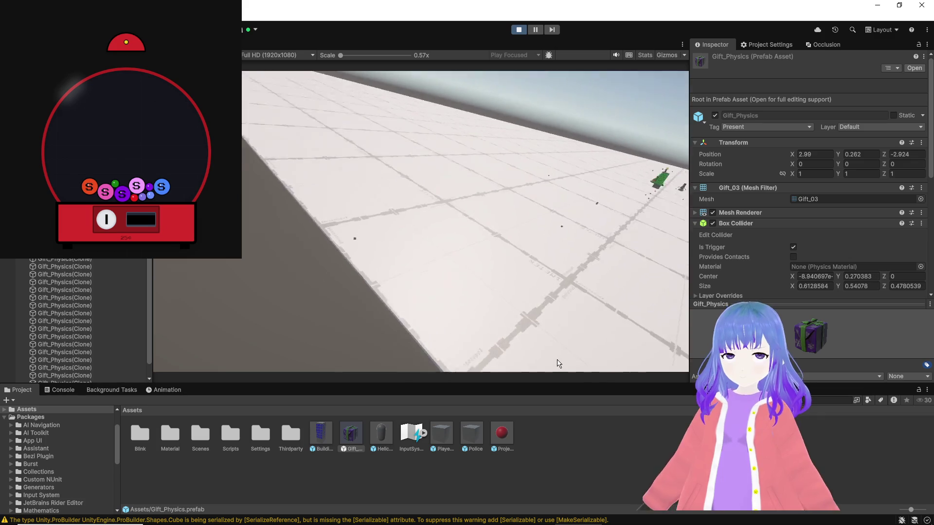
key(ctrl+s)
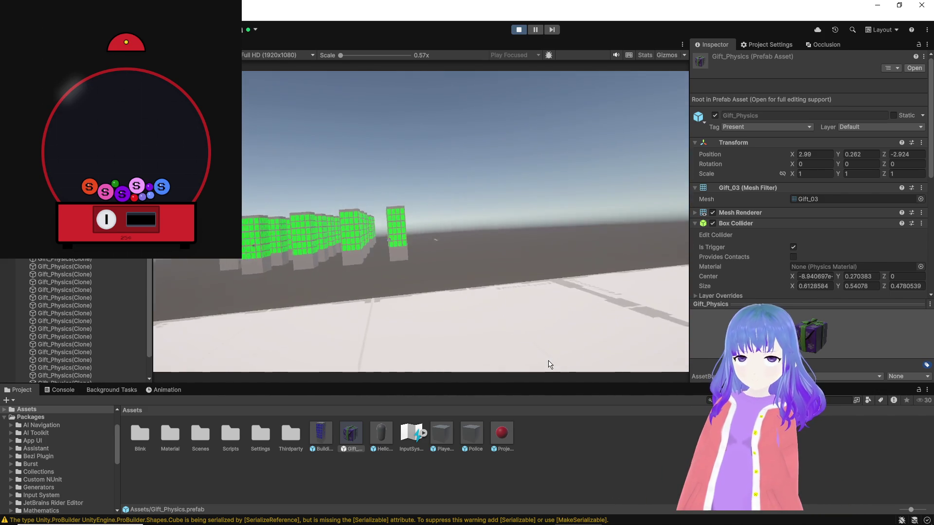
key(ctrl+s)
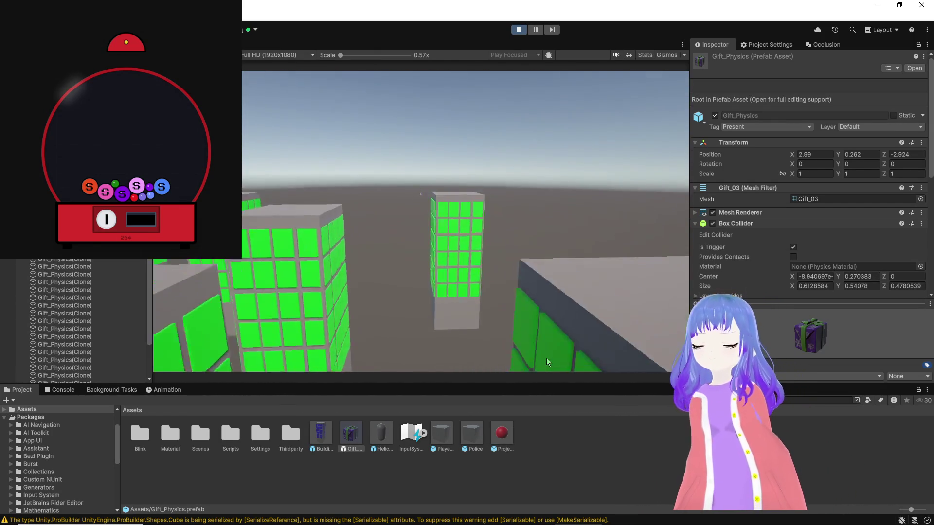
key(ctrl+s)
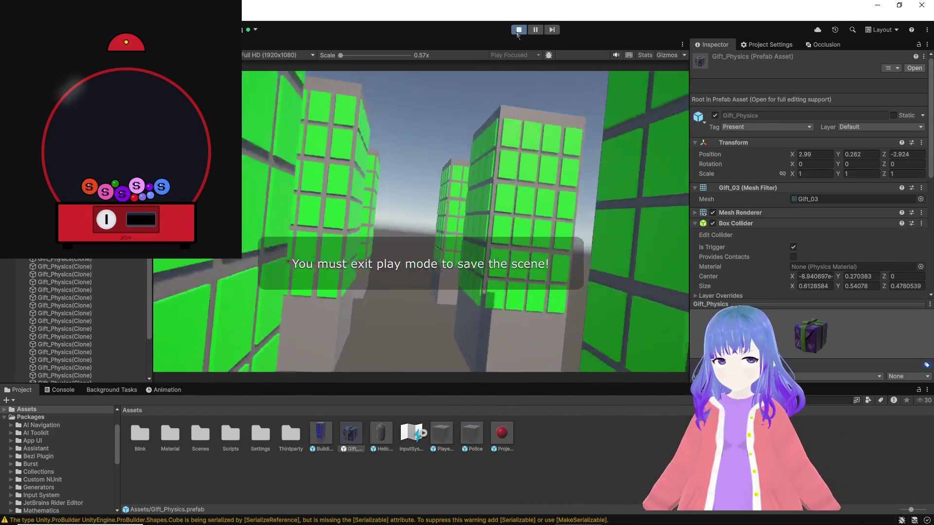
click(518, 30)
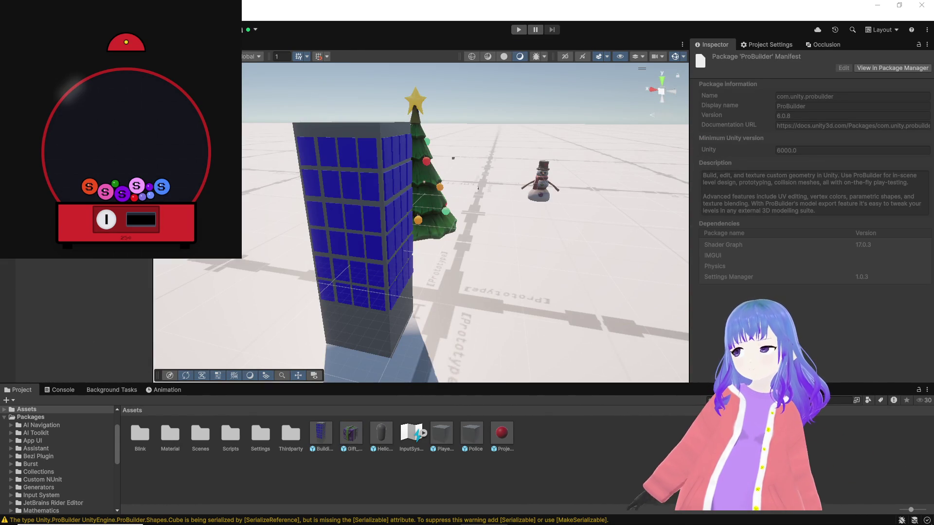
key(alt+Tab)
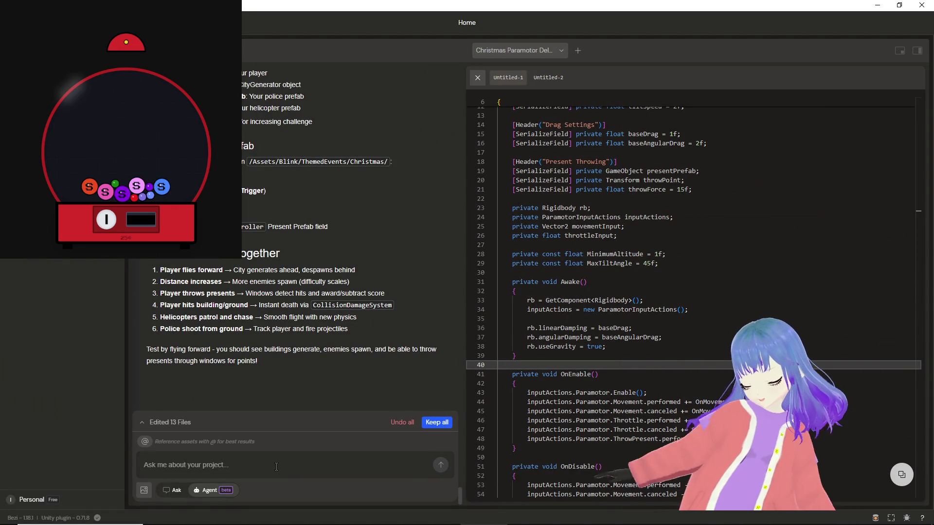
text(Great k)
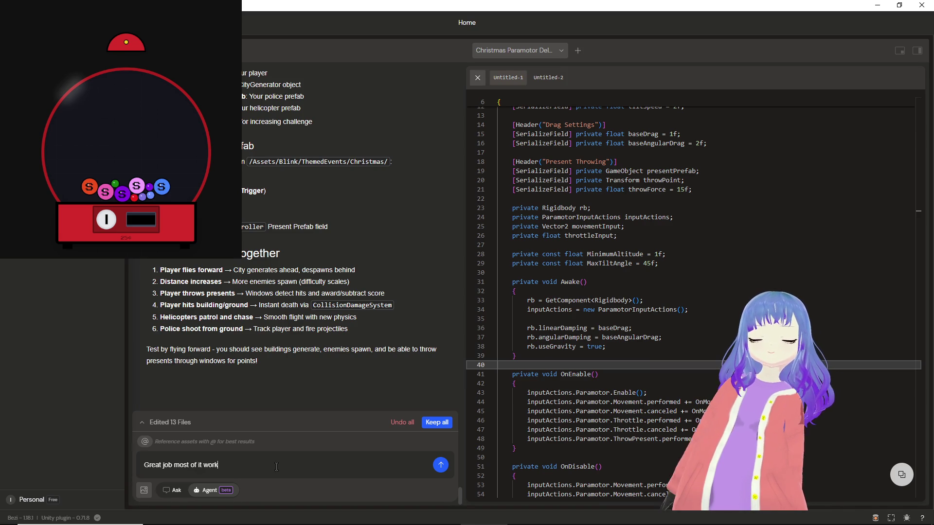
text(well.)
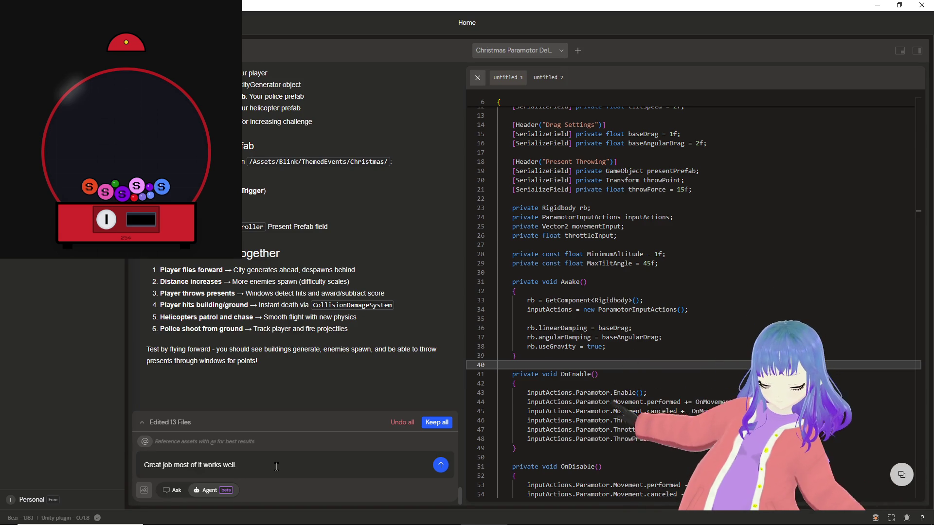
key(shift+Return)
text(Here's my no)
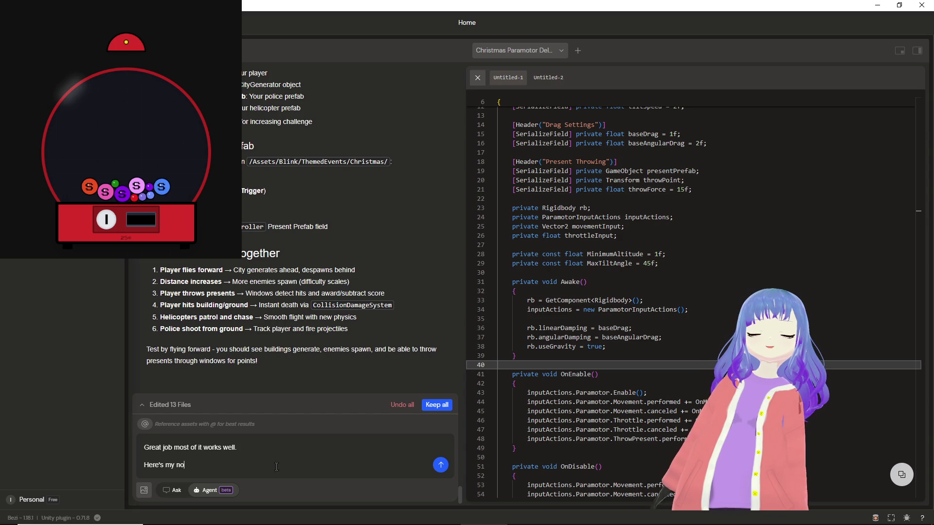
key(BackSpace)
key(BackSpace)
key(BackSpace)
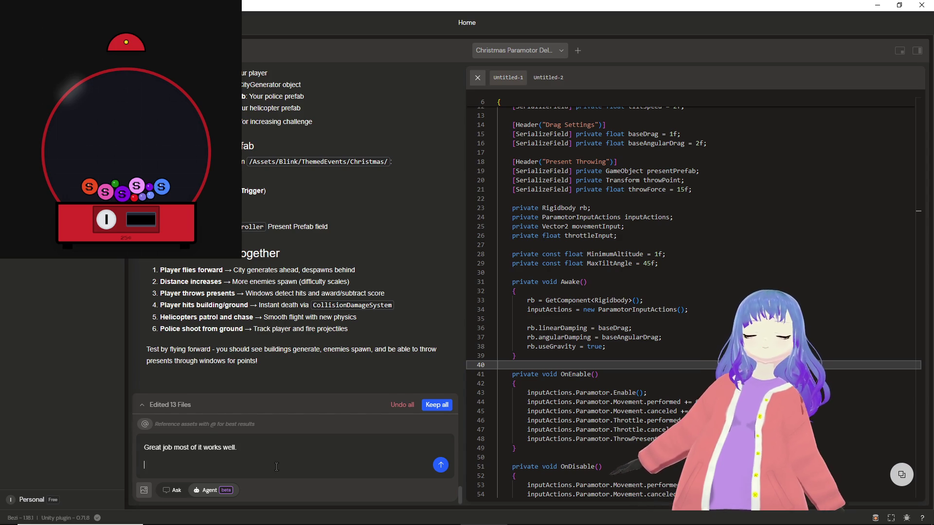
text(, but th)
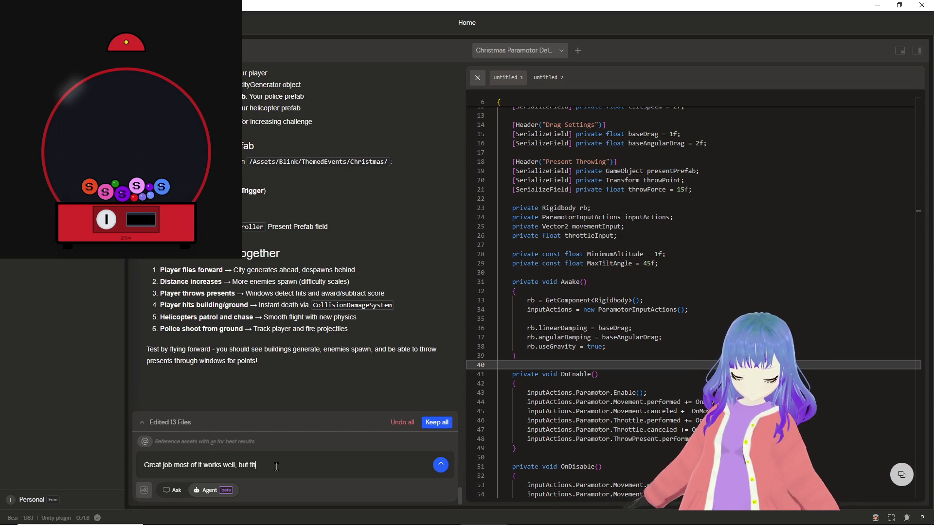
key(BackSpace)
key(BackSpace)
key(BackSpace)
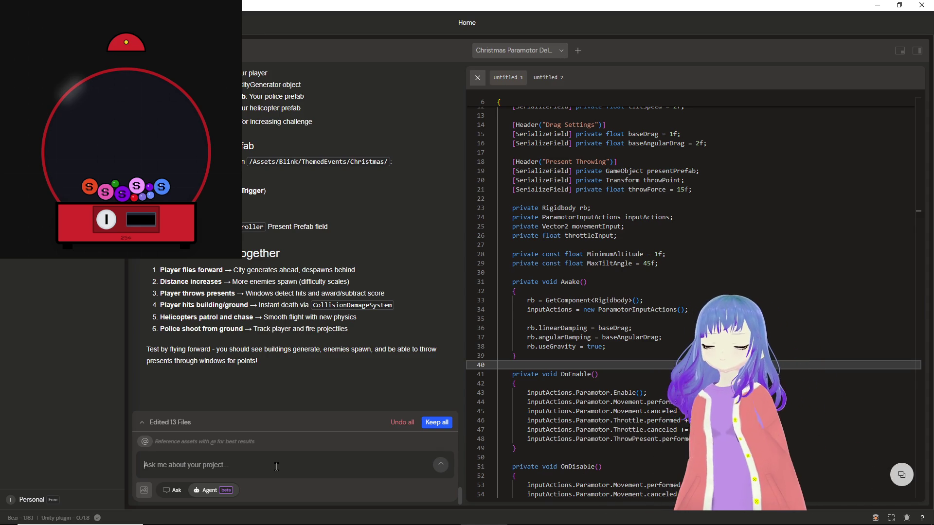
text(We need to have a persis)
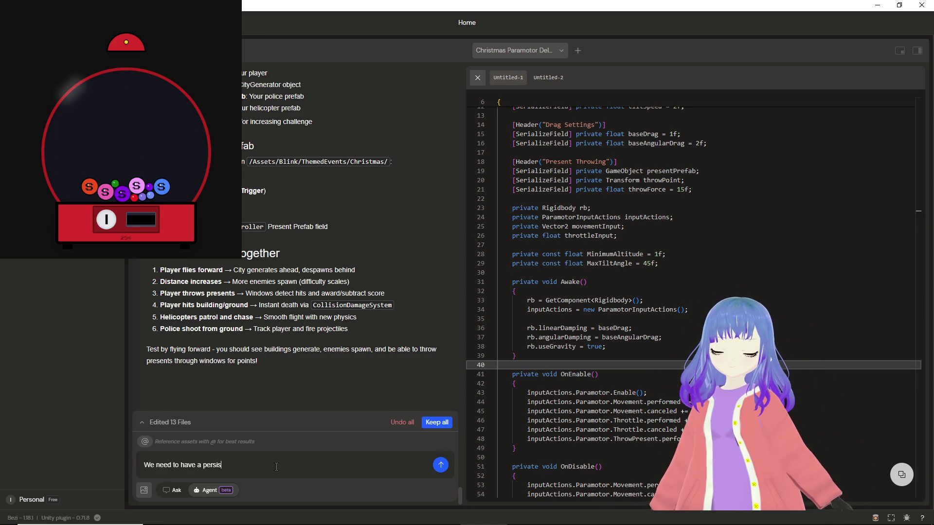
text(tent ground )
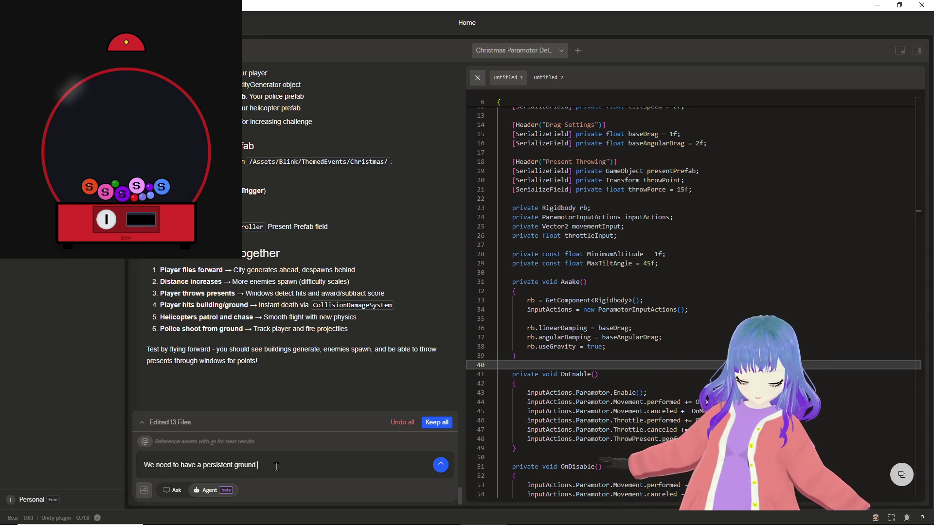
text(for the)
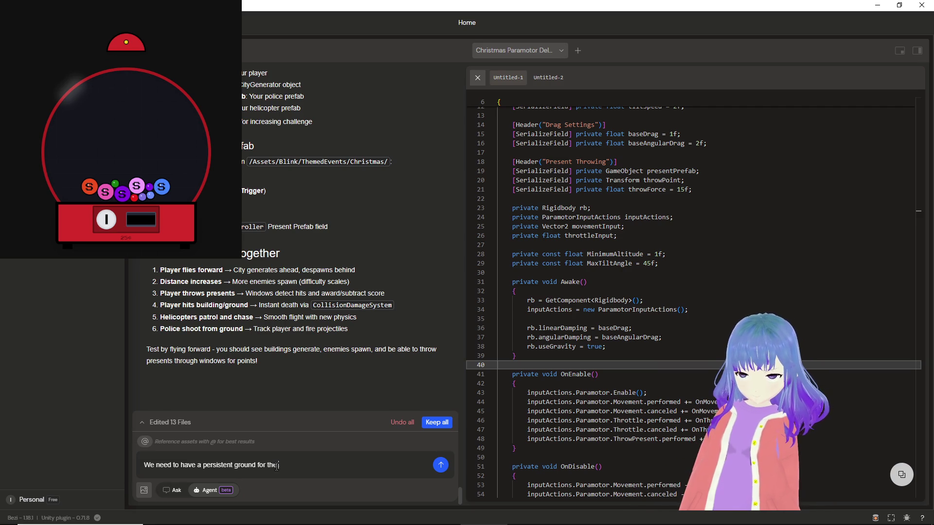
text( player to crash into, and curre)
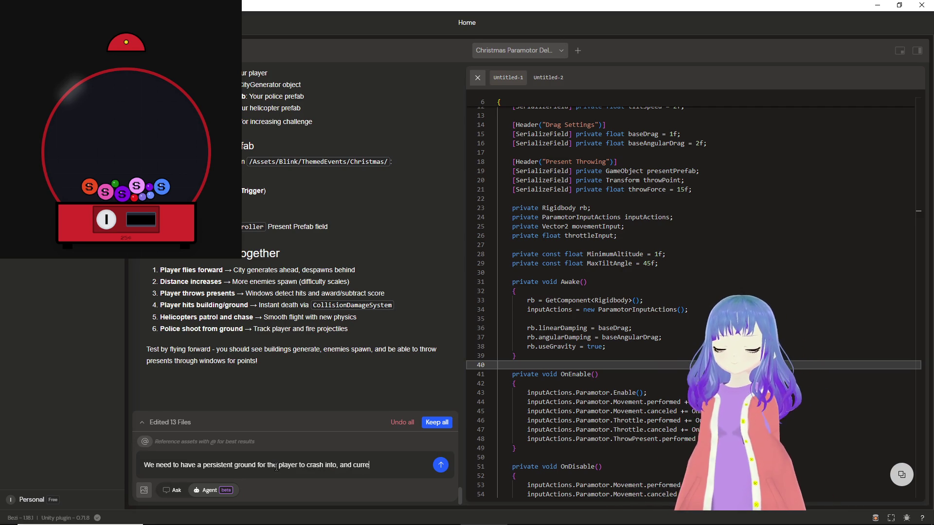
text(ntly the city only goes forward like an endless runner but )
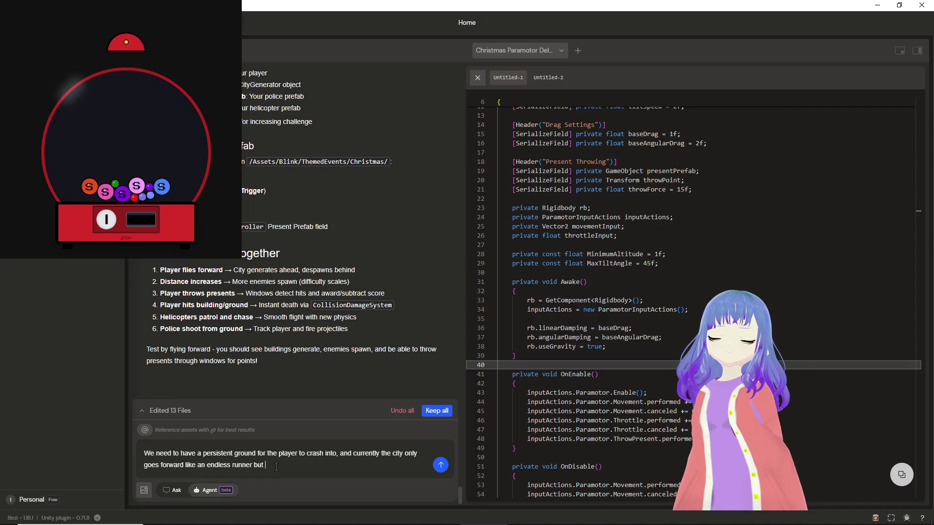
text(the player )
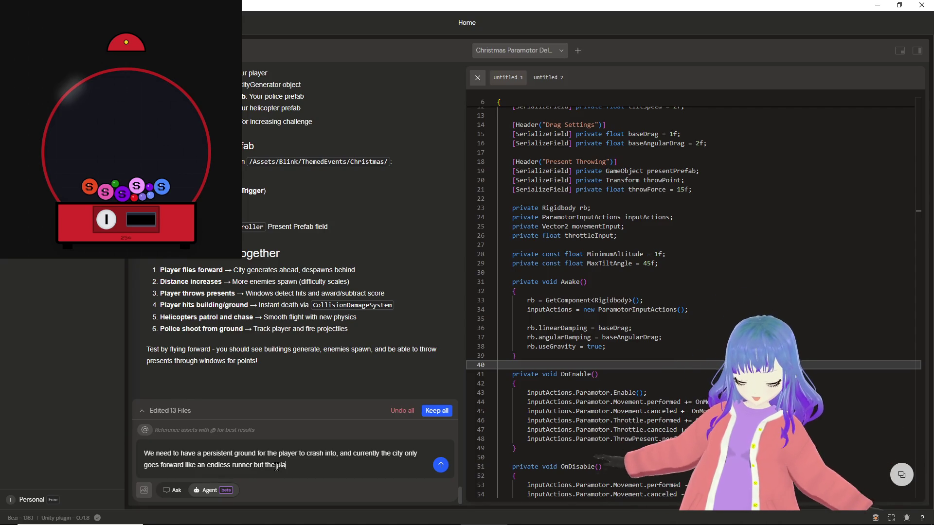
text(can move in all directions and the cit)
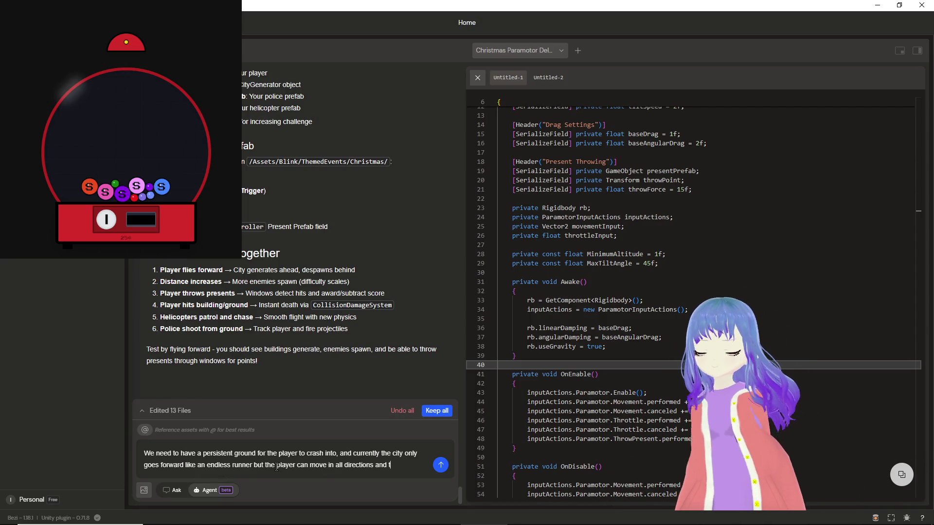
text(y shoulkd)
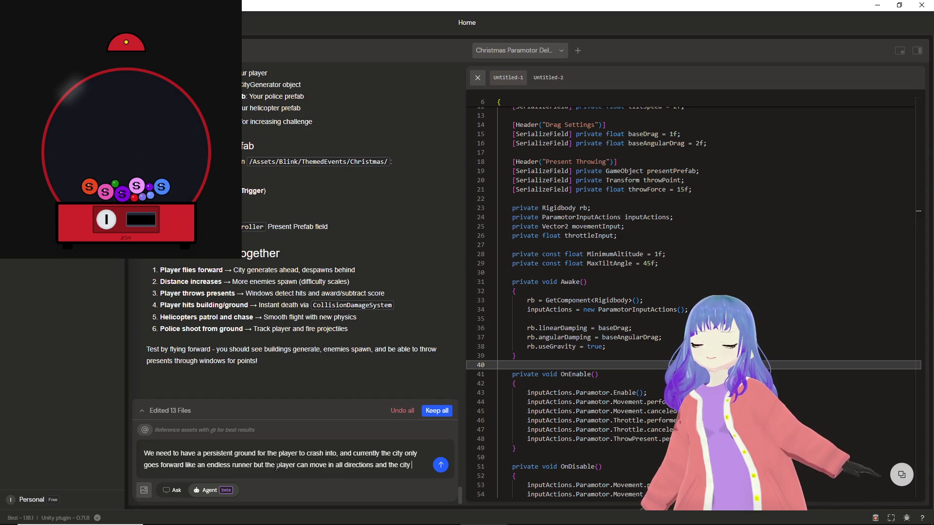
Correct the misspelled word at the end of the Bezi chat message.
key(BackSpace)
key(BackSpace)
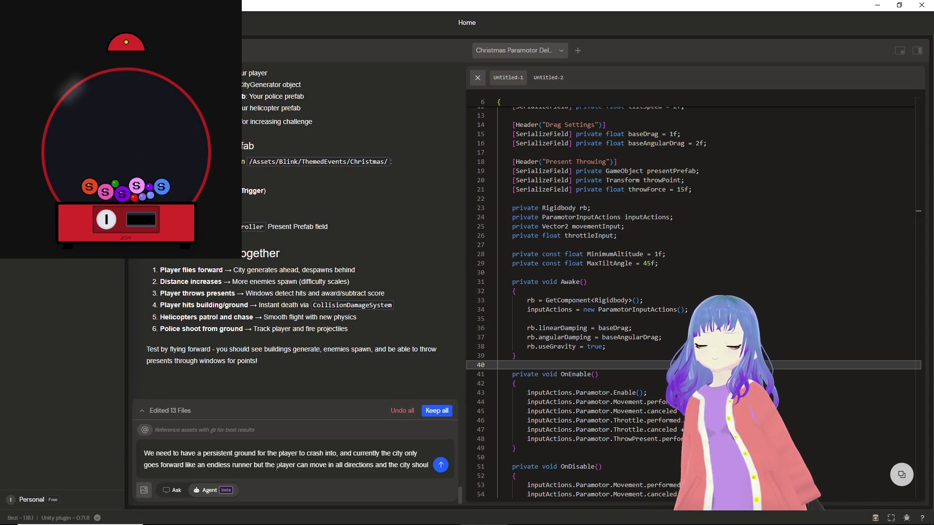
text(lld)
key(BackSpace)
key(BackSpace)
key(BackSpace)
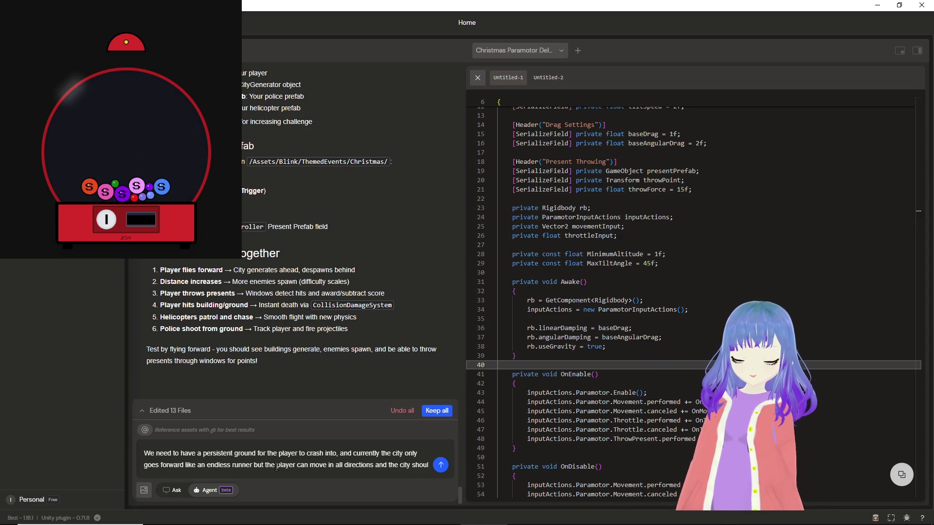
text(d as well.)
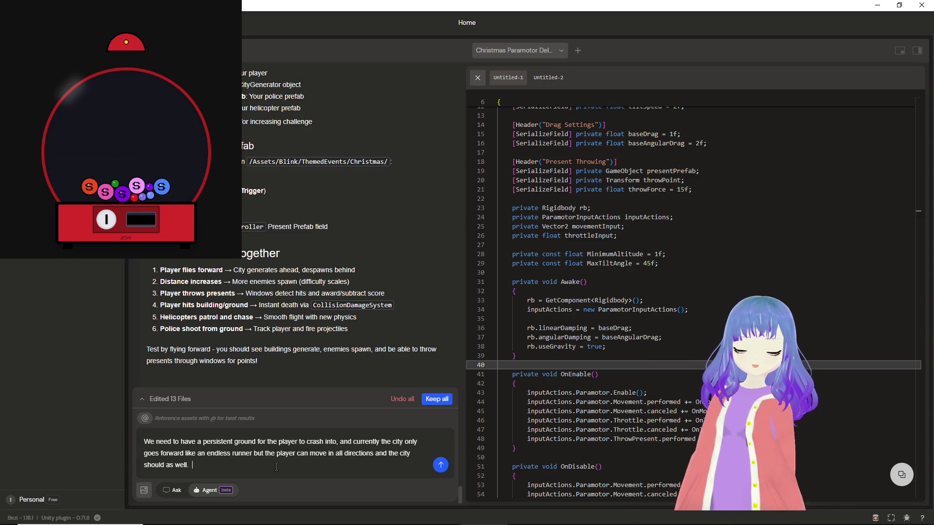
Add a sentence to the message stating that not all windows should be targets.
text(Currently I dont thin)
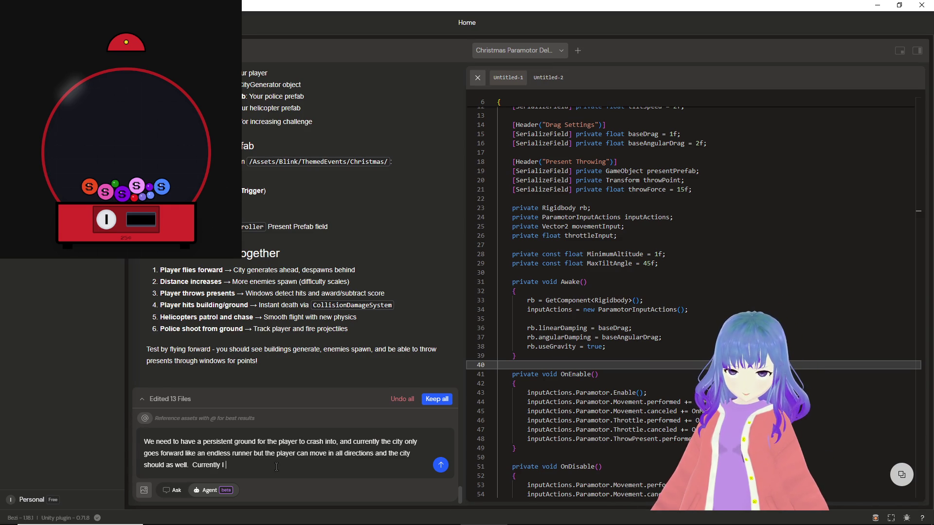
text(k the windows have any proper logic to them besi)
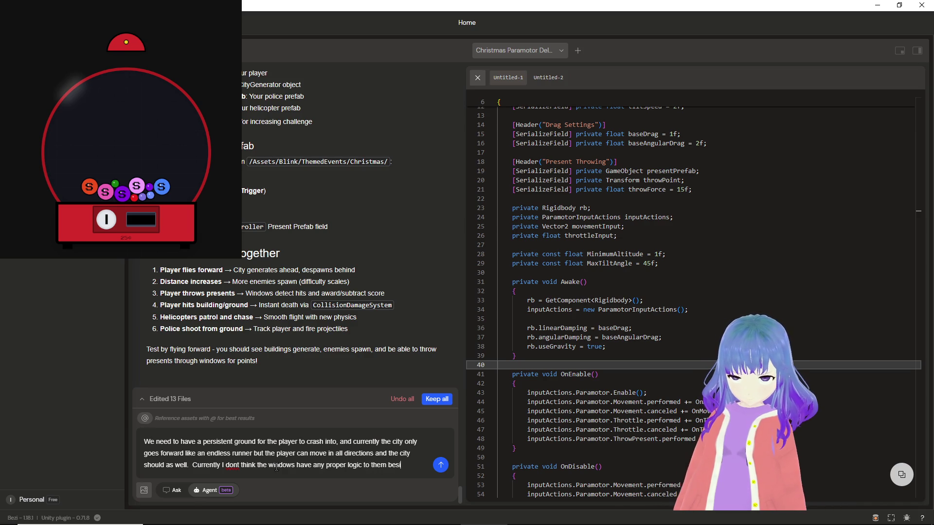
text(hanging materials but we should have)
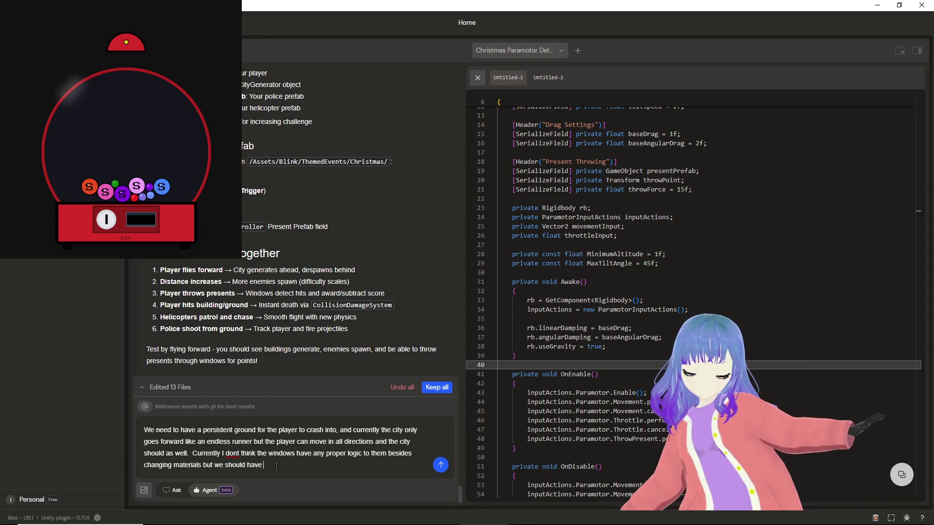
text(a random)
text( amount of windows w)
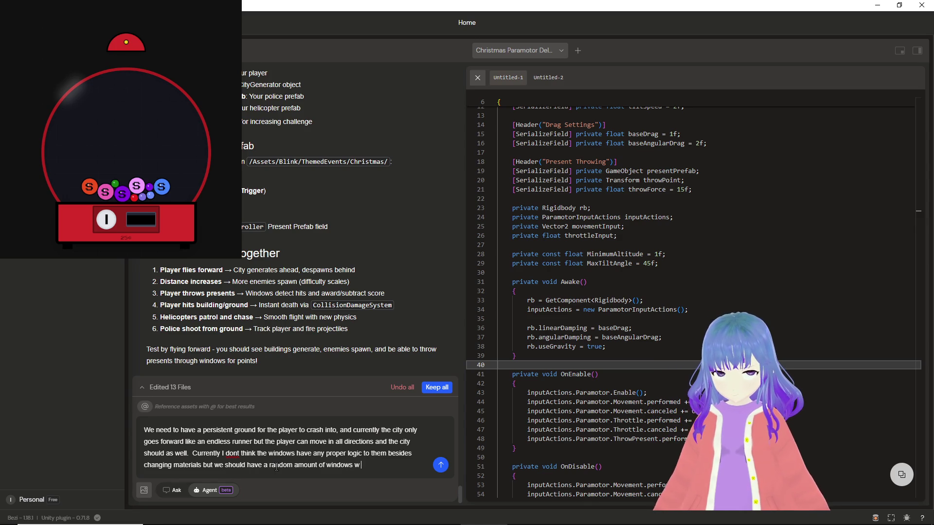
text(e have to hit)
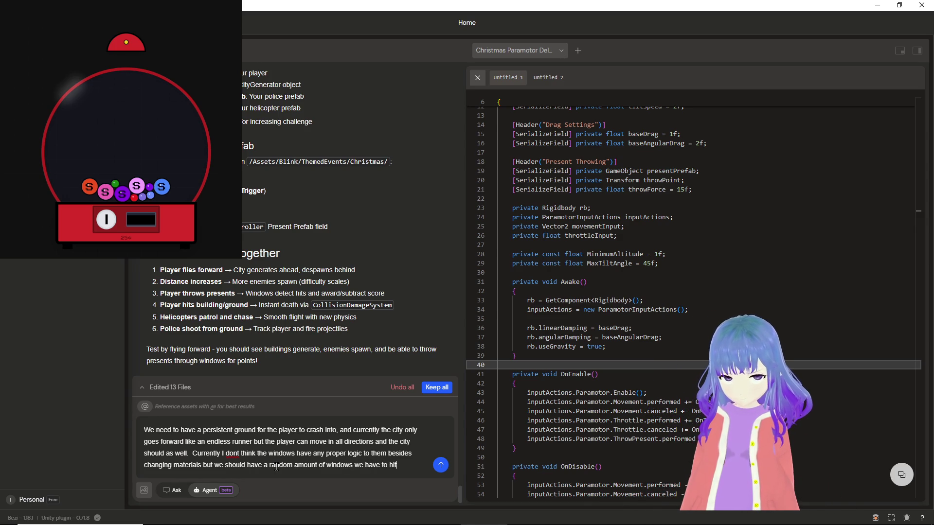
key(BackSpace)
key(BackSpace)
key(BackSpace)
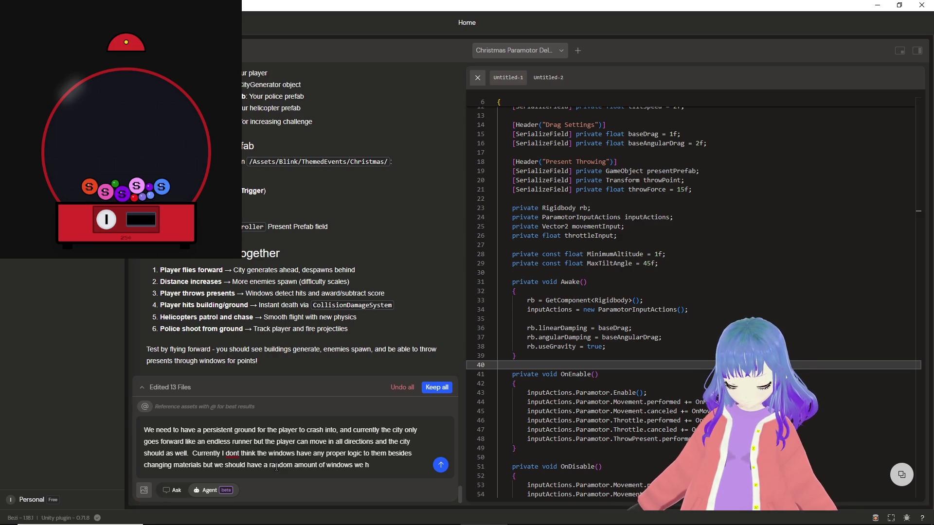
key(BackSpace)
key(BackSpace)
key(BackSpace)
text(not all of them sh)
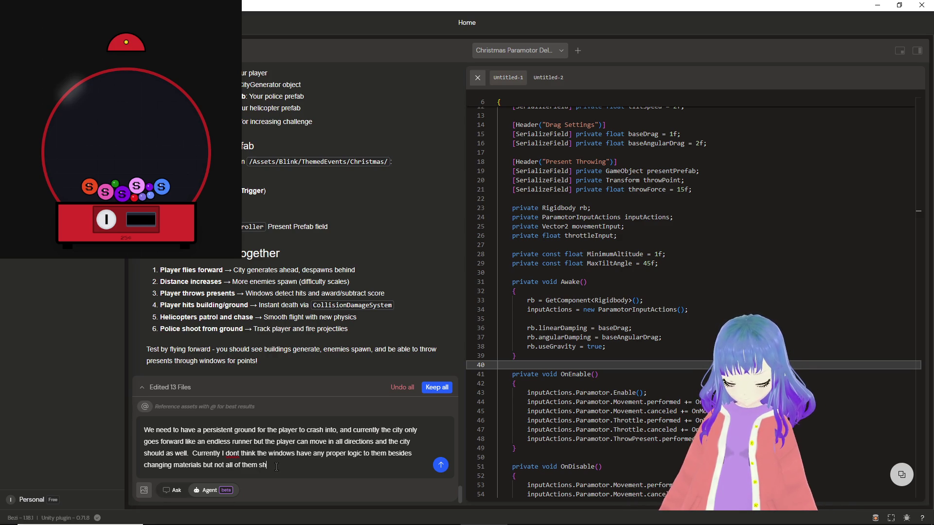
text(ould be targets.)
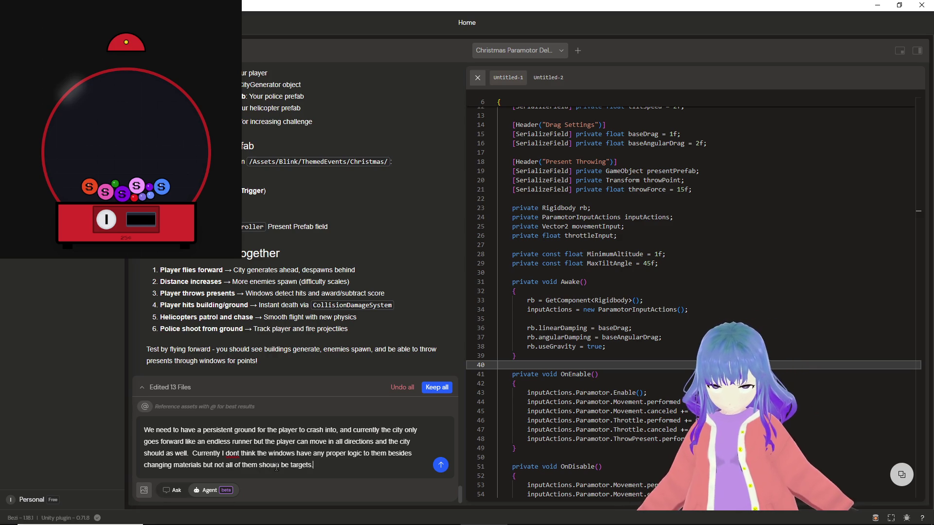
key(alt+Tab)
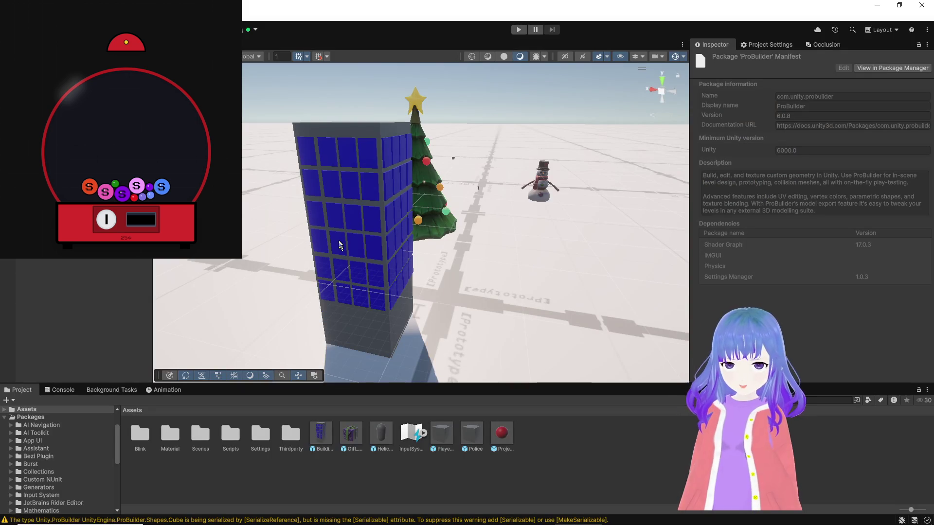
Attach window cube Cube (1) as context, finish the message fixing 'dont' to 'don't', and send it.
click(339, 245)
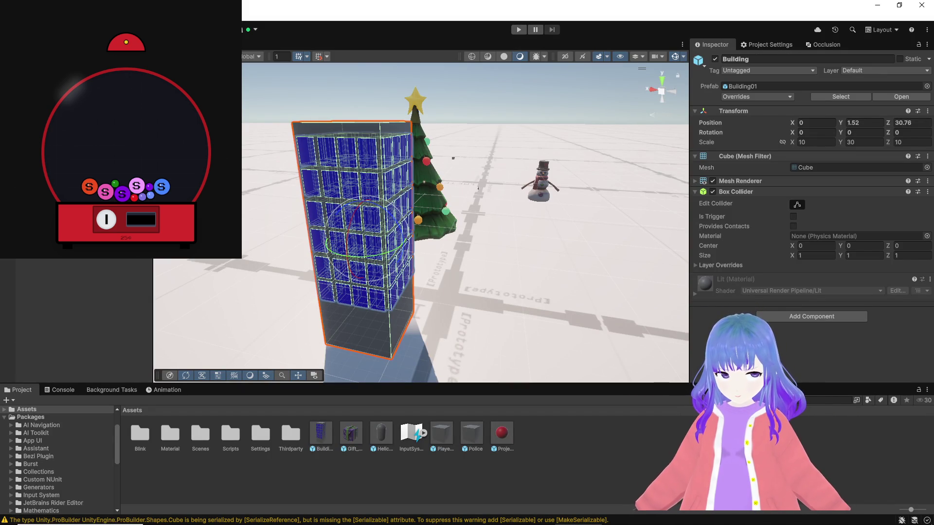
click(387, 294)
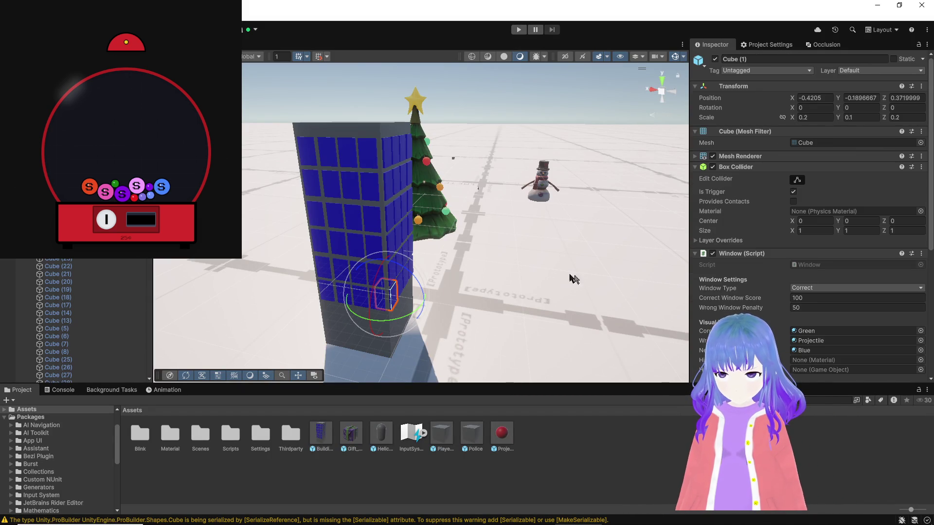
key(alt+Tab)
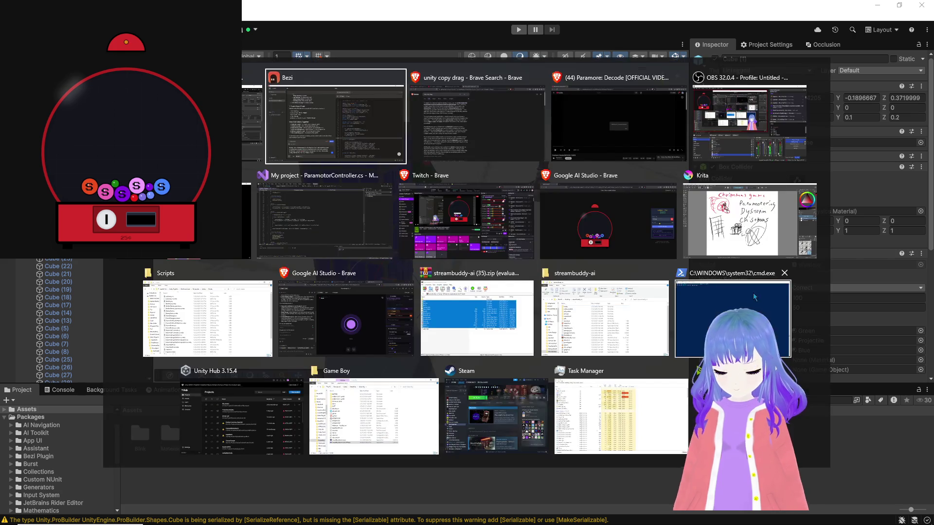
text(/ corre)
text(ct.)
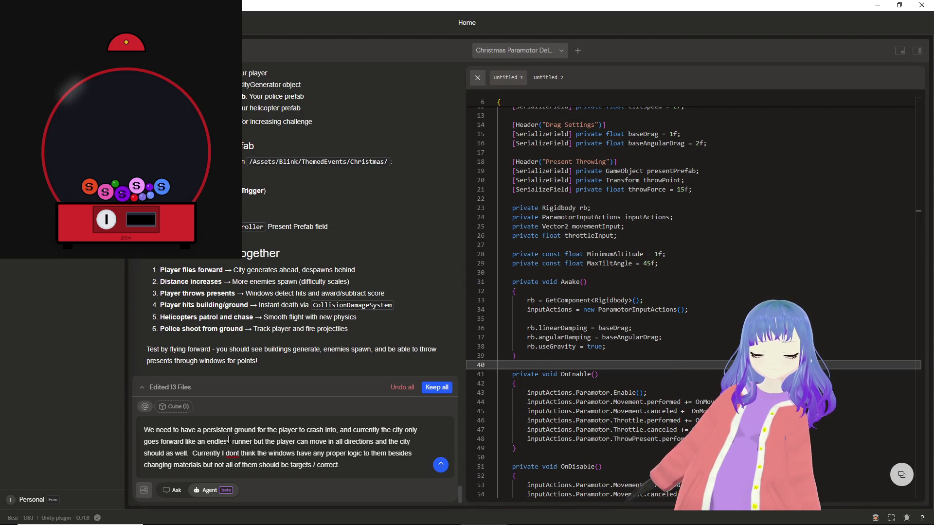
right_click(232, 453)
click(273, 385)
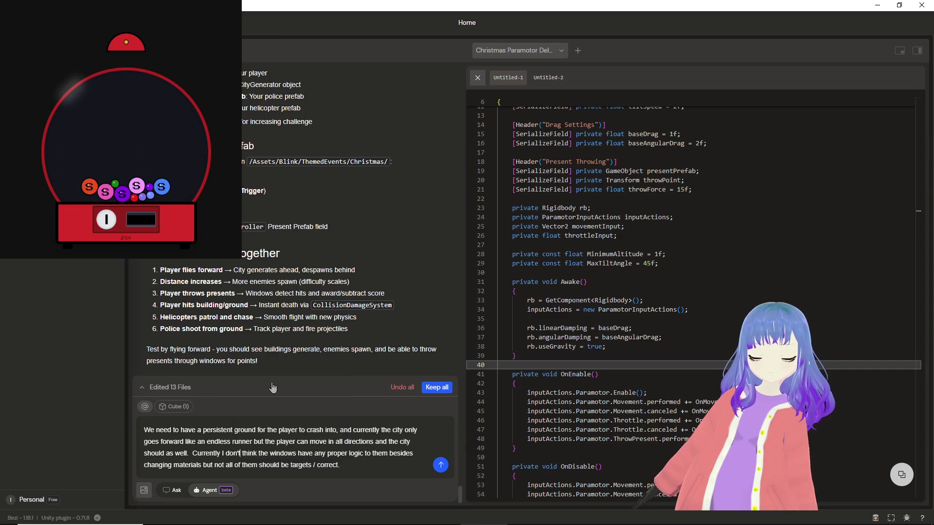
key(Return)
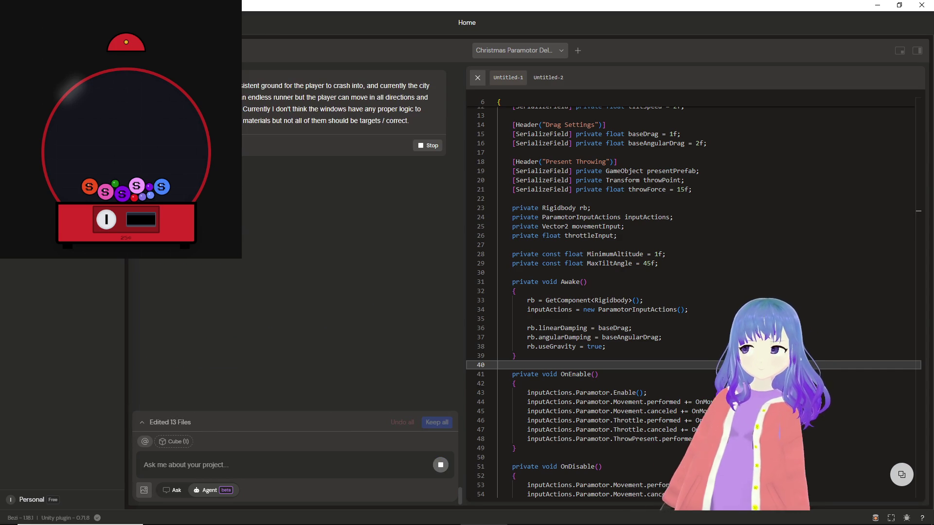
Let the agent edit 14 files adding green +100, red −50 and blue neutral windows.
mouse_move(280, 517)
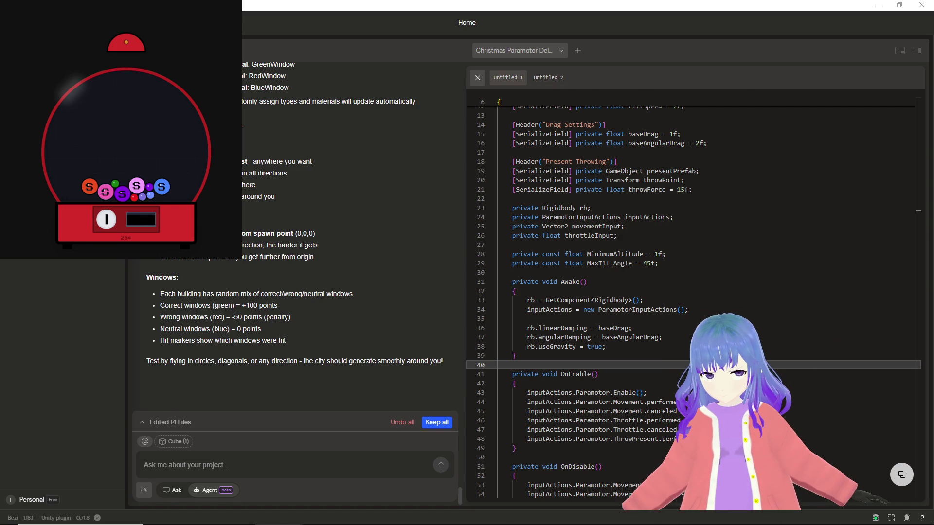
Add the Infinite Ground script component to the ground plane.
key(alt+Tab)
key(alt+Tab)
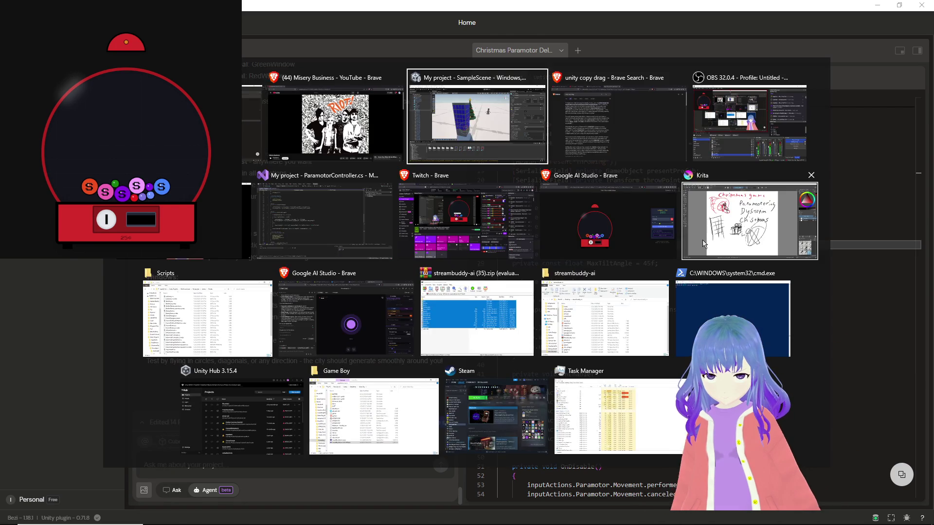
drag(521, 109, 532, 208)
click(541, 210)
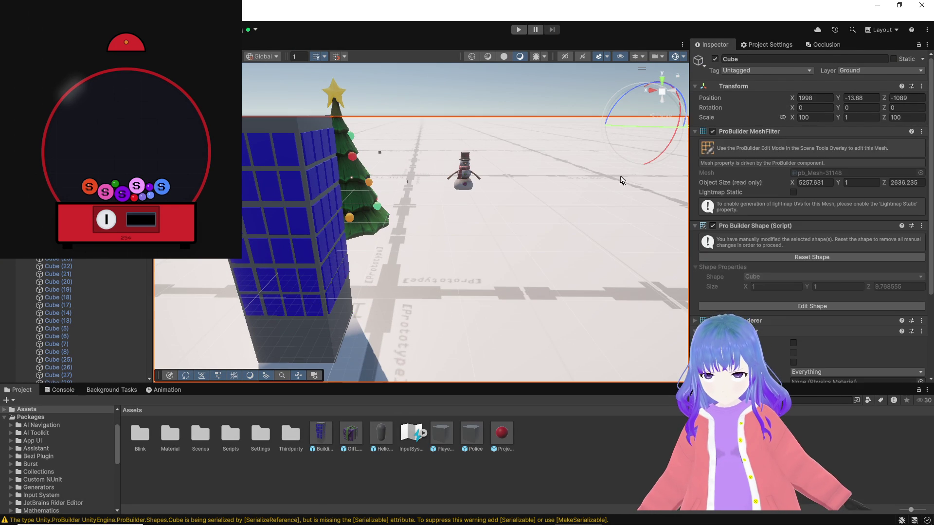
scroll(down, 3)
click(799, 371)
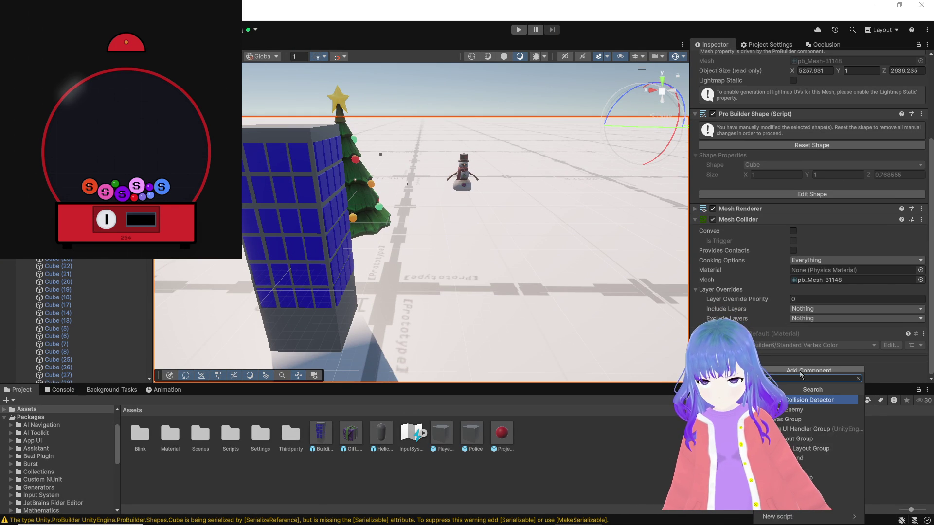
text(ground)
key(Down)
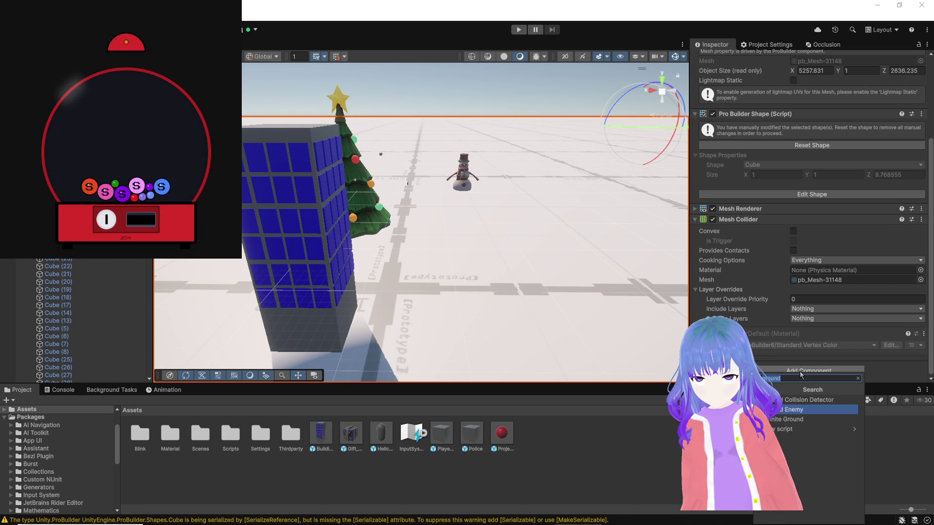
key(Down)
key(Return)
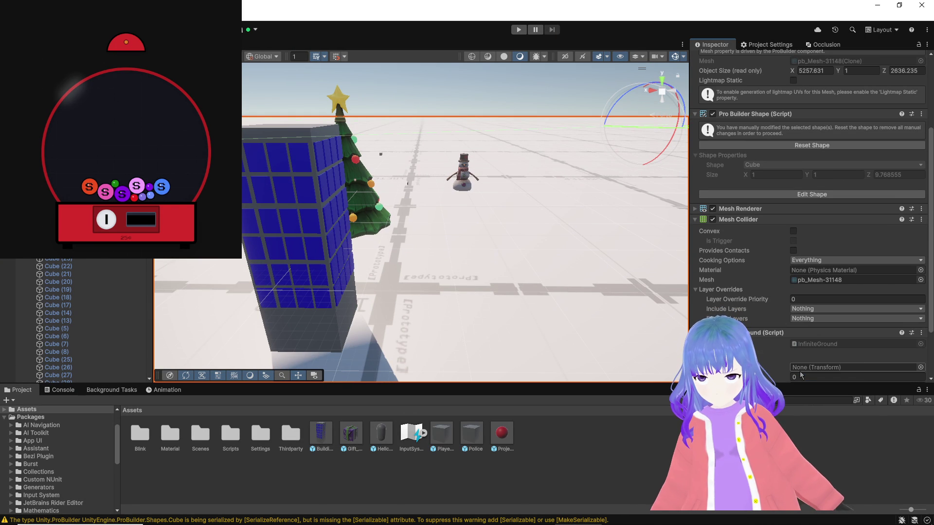
Assign PlayerTest as the ground's player reference and change the 0 Ground Settings value to -13.
scroll(down, 3)
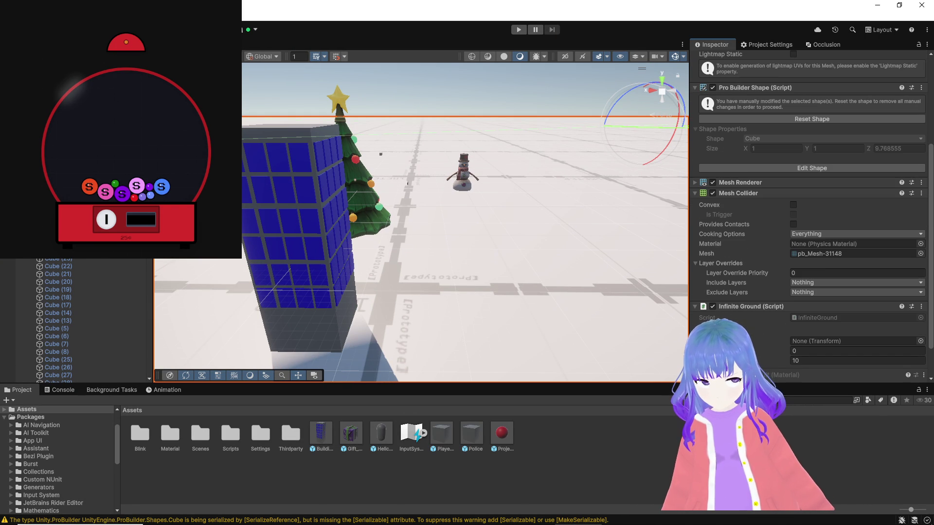
drag(73, 146, 827, 339)
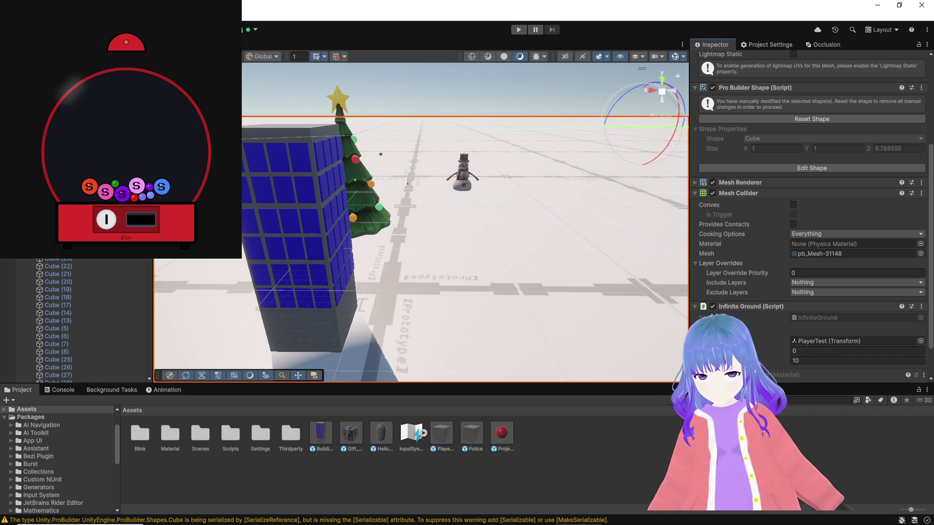
scroll(up, 3)
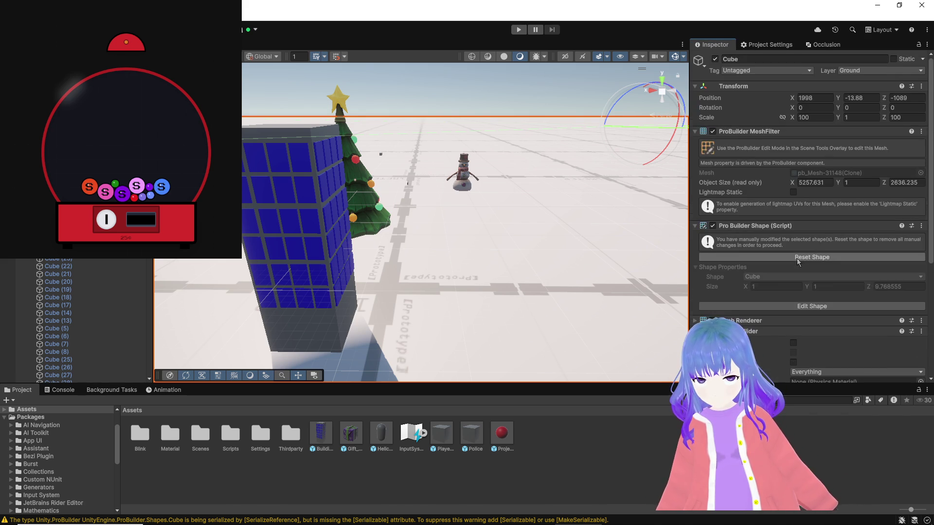
scroll(down, 3)
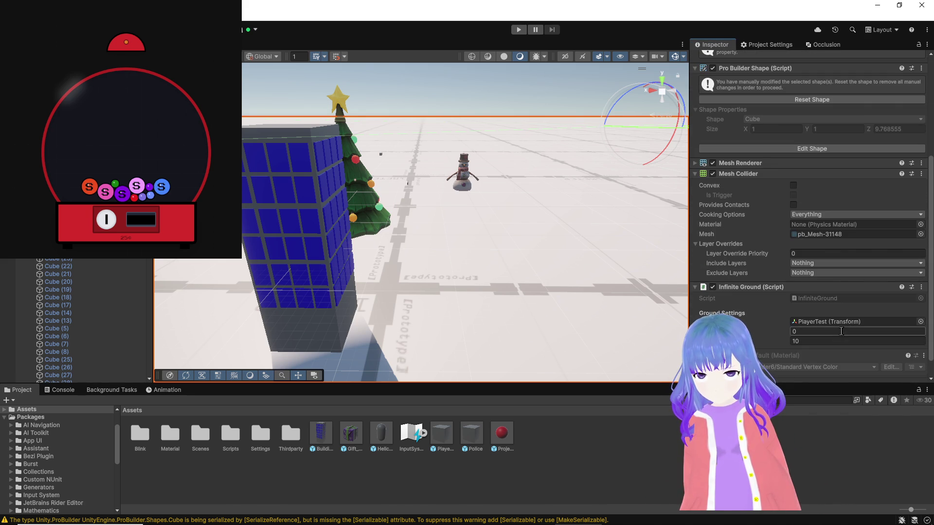
click(826, 332)
text(-13)
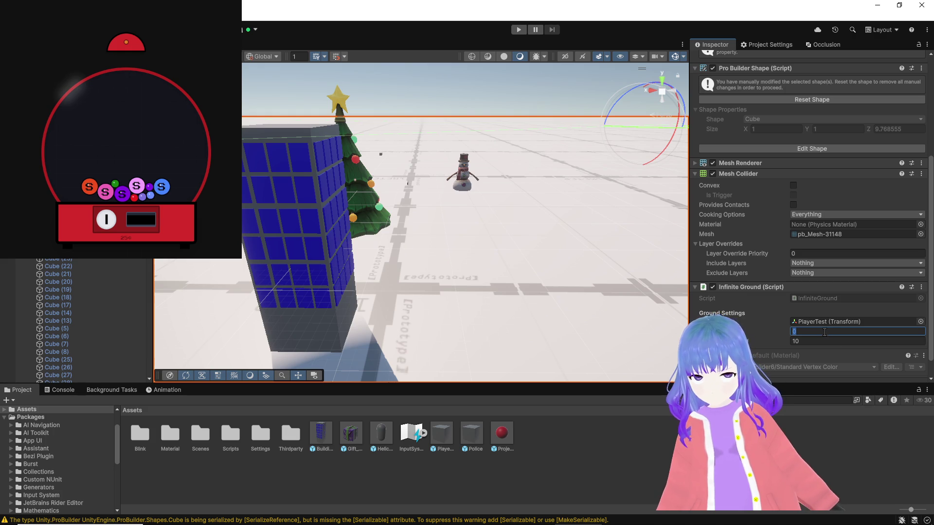
key(Return)
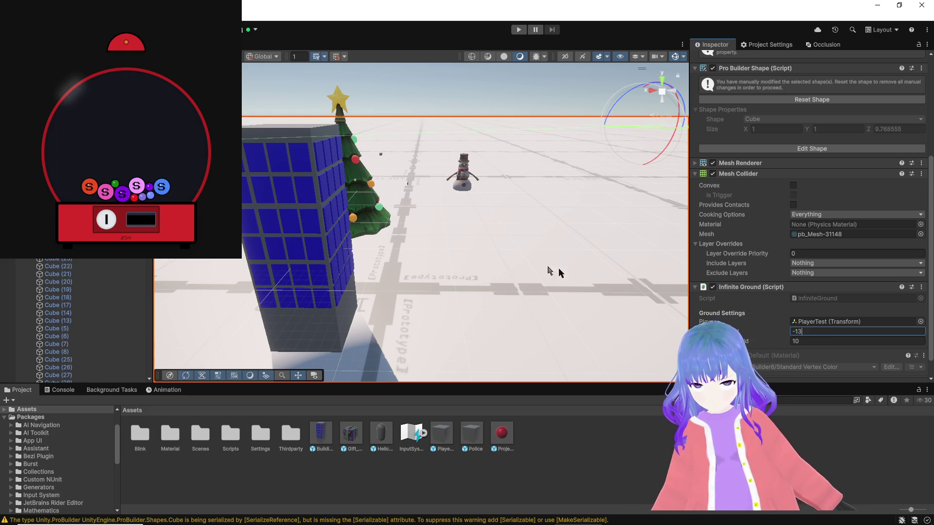
click(518, 30)
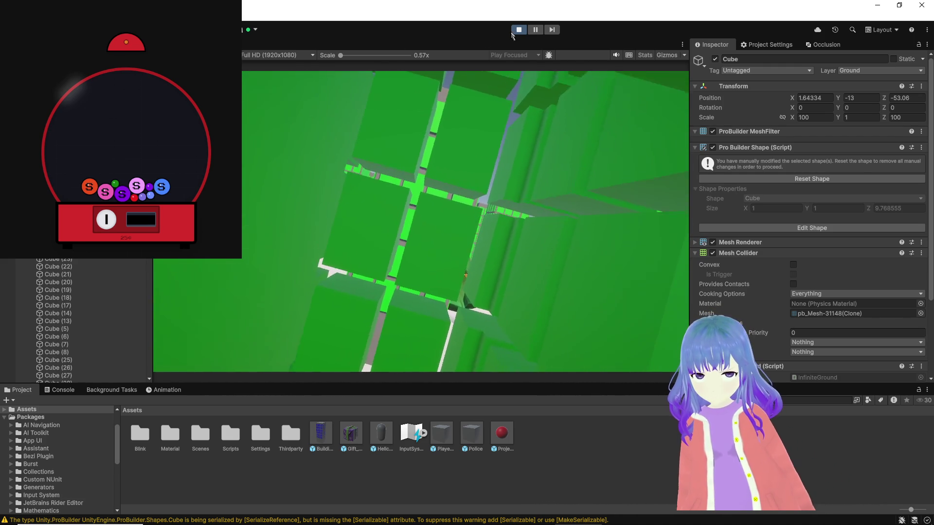
Inspect the generated green-window city from above in Scene view and frame PlayerTest.
key(ctrl+1)
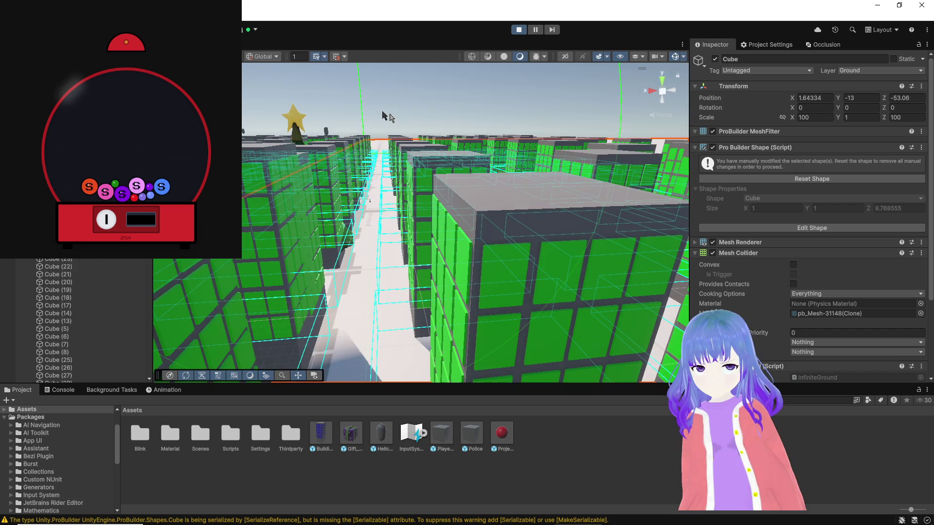
drag(455, 146, 369, 136)
drag(897, 162, 897, 162)
drag(559, 200, 529, 299)
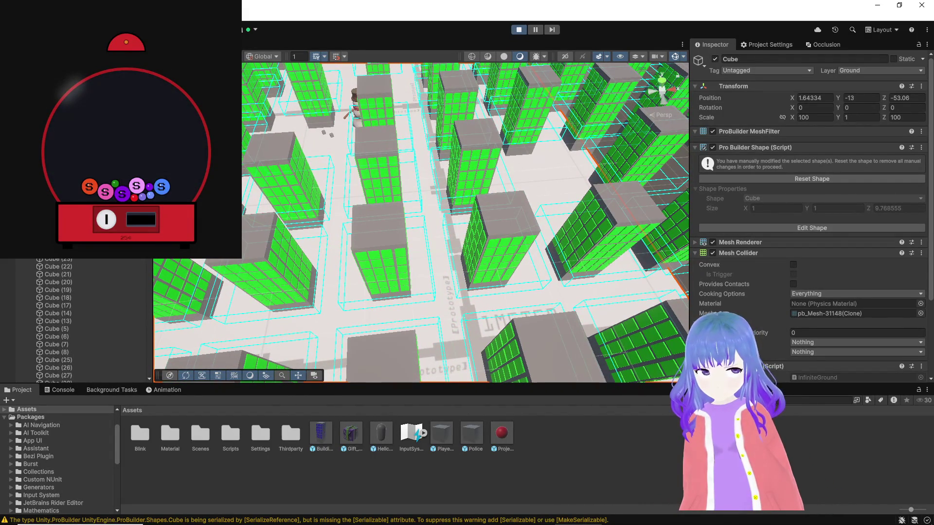
click(356, 106)
key(f)
drag(454, 222, 479, 371)
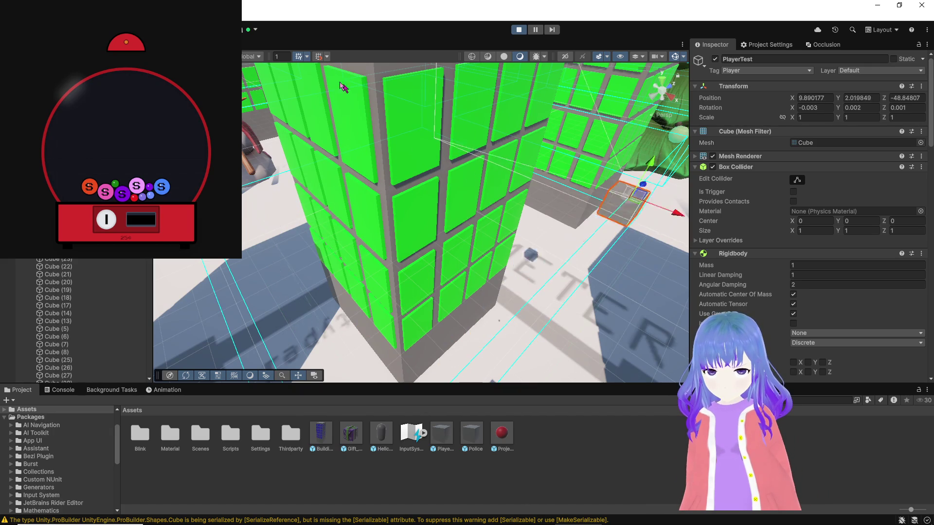
Return to the Game view, save the scene and stop play mode.
key(ctrl+2)
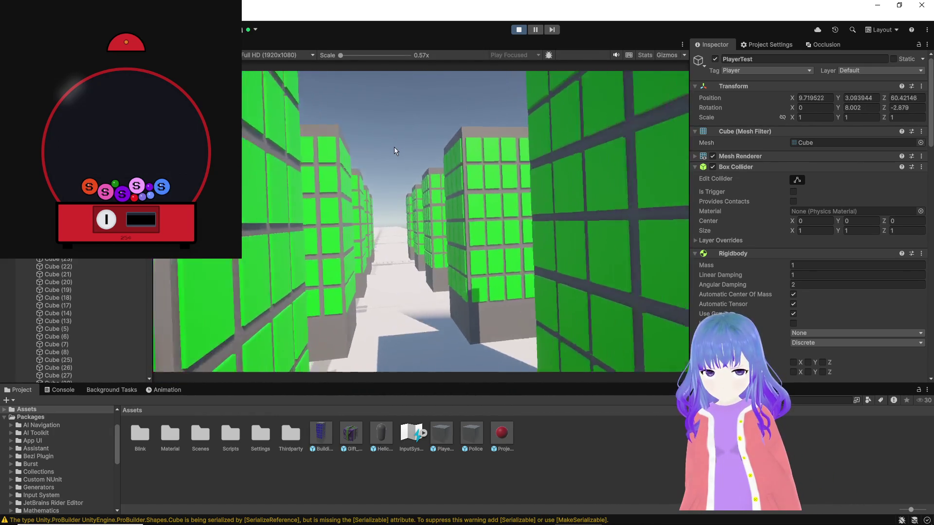
key(ctrl+s)
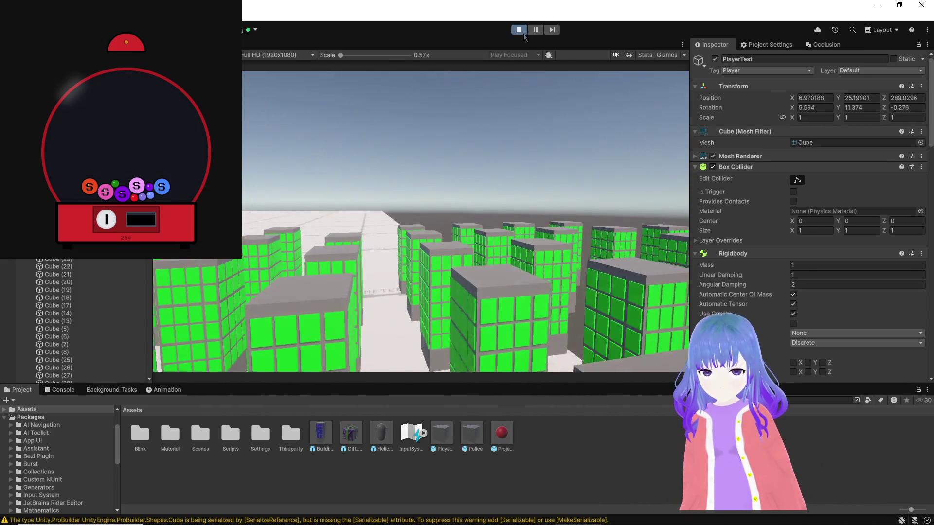
click(520, 31)
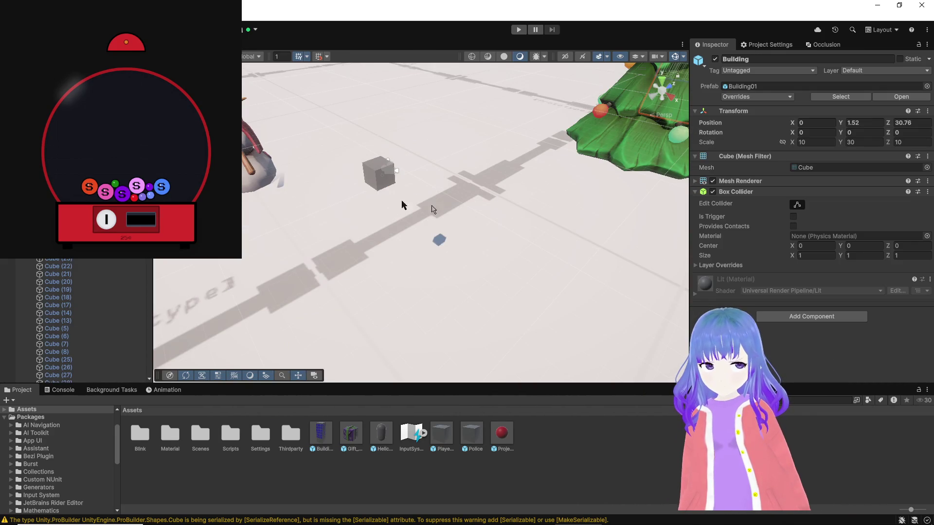
Add the Building (Script) component to the Building object, with Correct Window Chance 0.6.
click(791, 317)
text(buil)
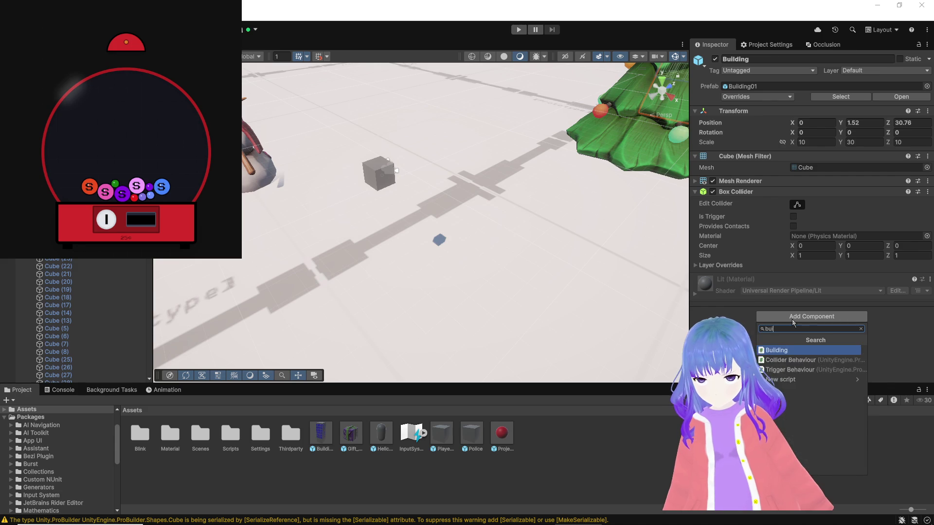
key(Return)
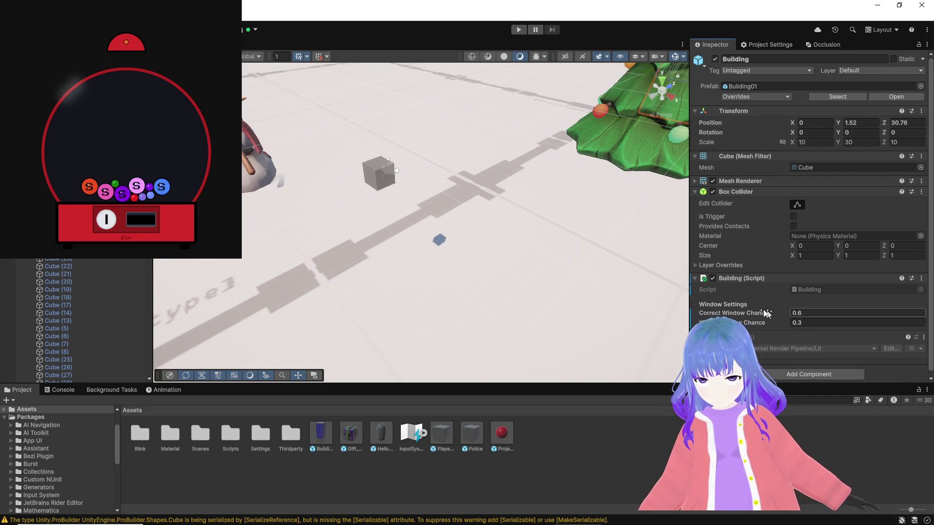
click(762, 97)
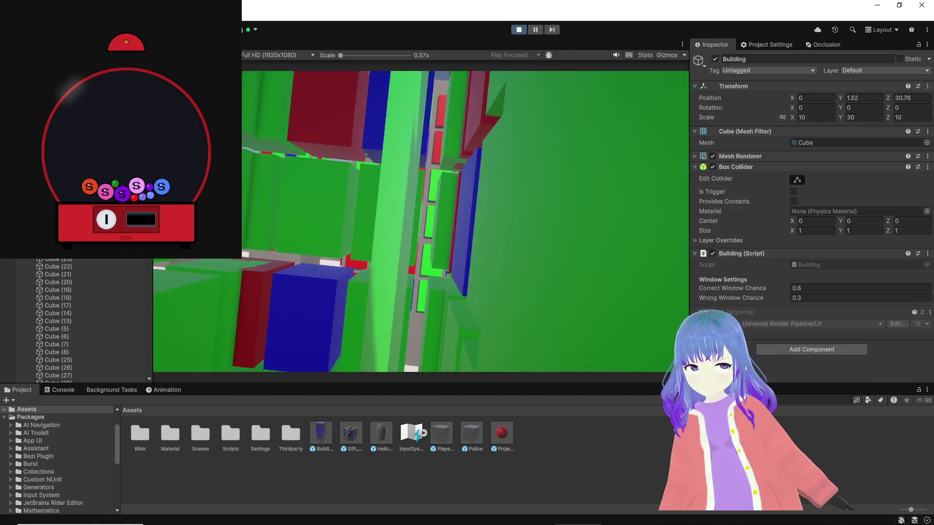
Move the Main Camera to 5.12, 0.1, -1.83 and fly PlayerTest through the red/blue/green city.
key(ctrl+1)
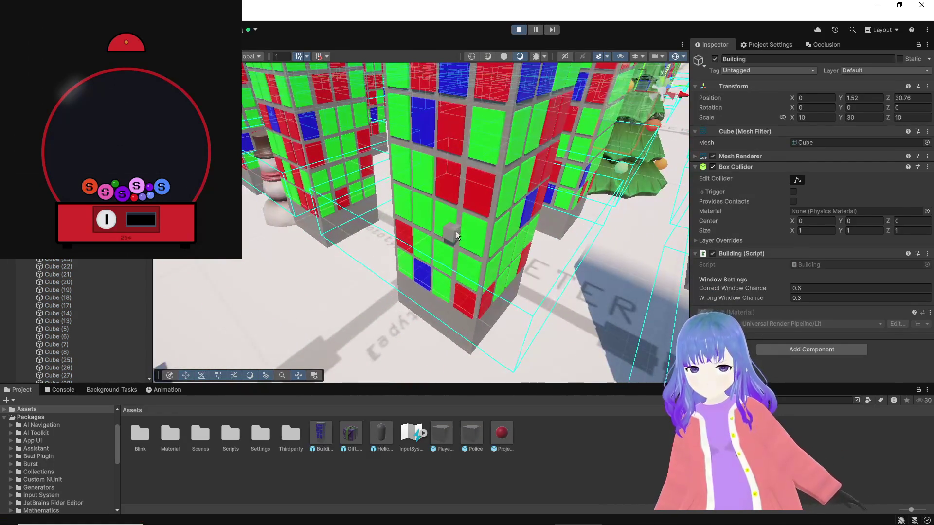
click(455, 235)
drag(456, 235, 505, 289)
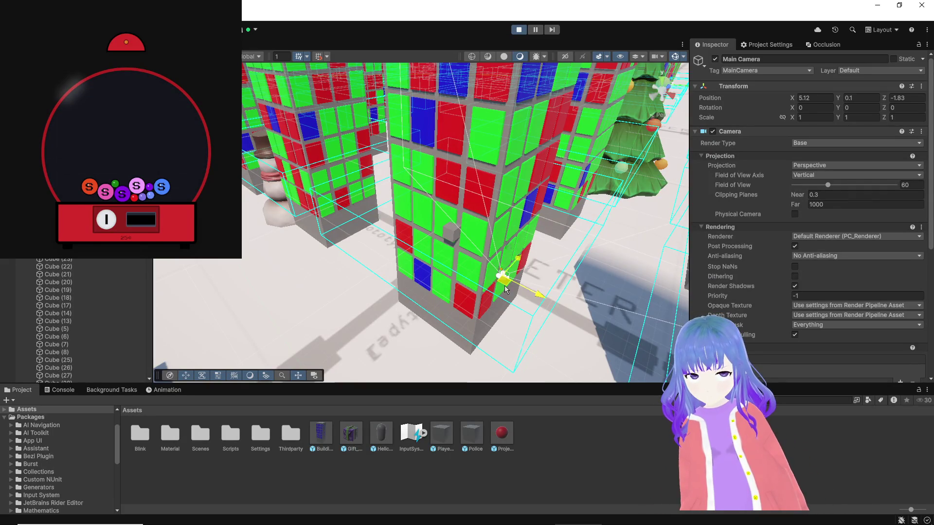
click(450, 231)
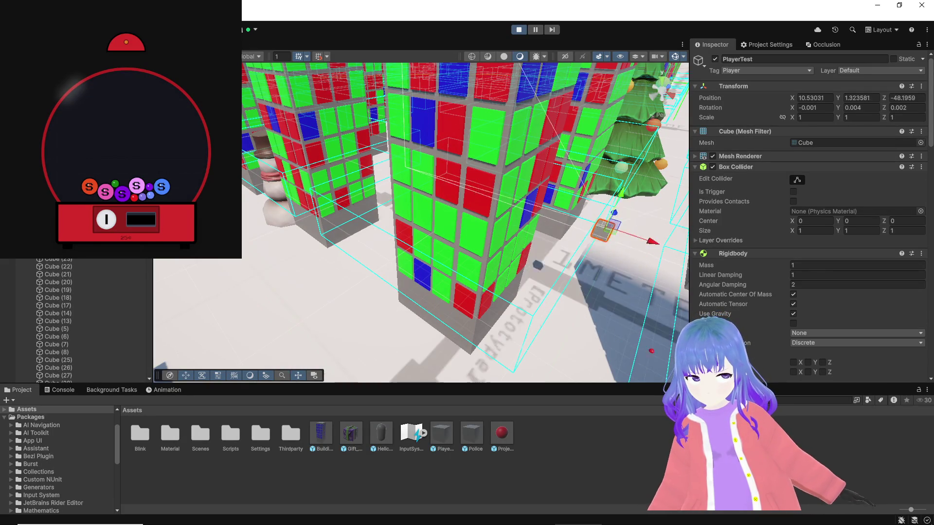
key(ctrl+2)
key(w)
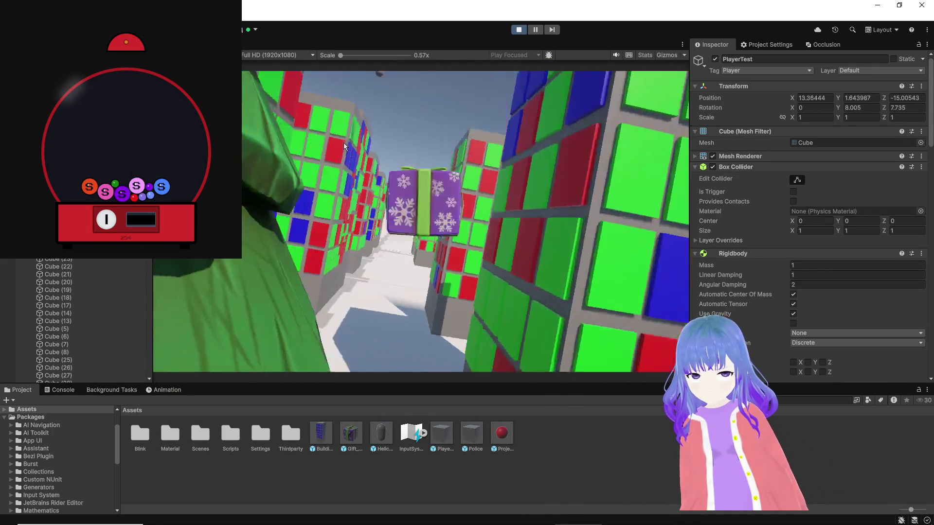
key(w)
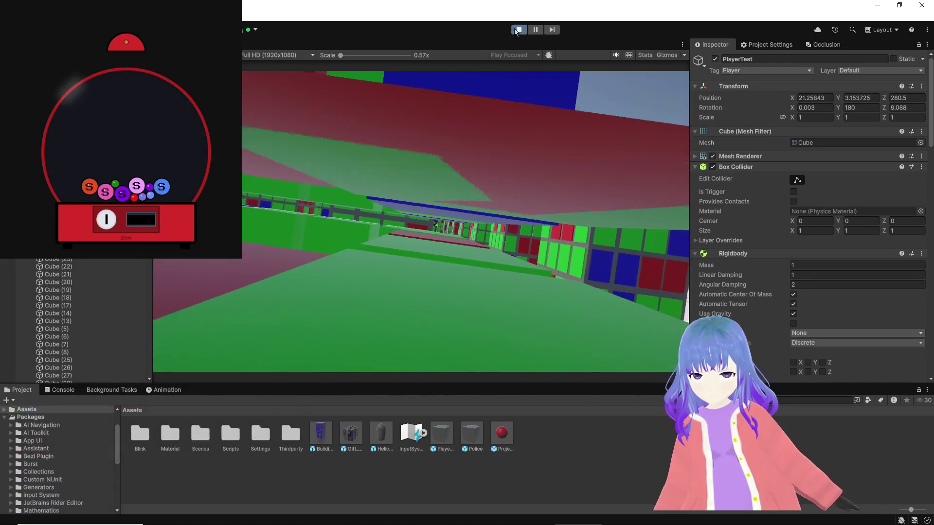
Stop play mode and switch over to the Bezi window.
key(ctrl+p)
key(super+Tab)
key(Return)
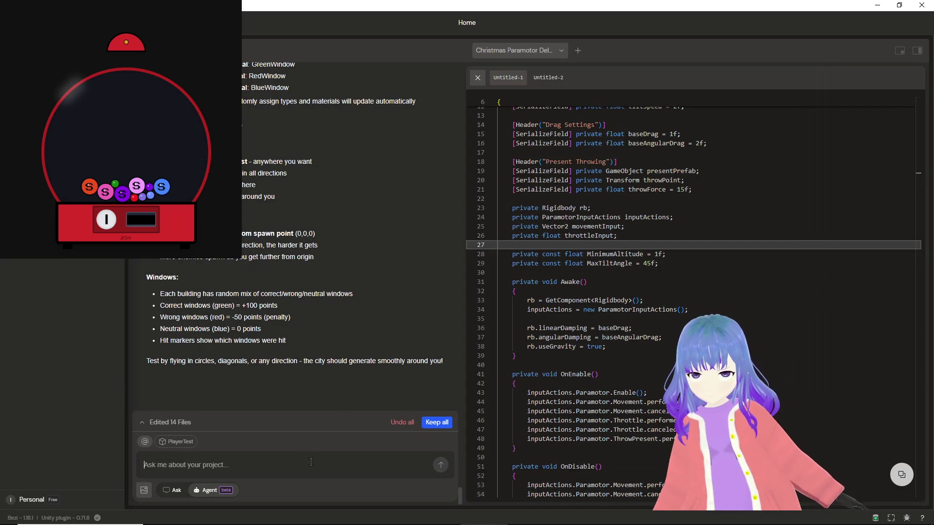
Draft a note that generation works, hit windows should turn neutral, and request a UI manager.
text(Generation works well!)
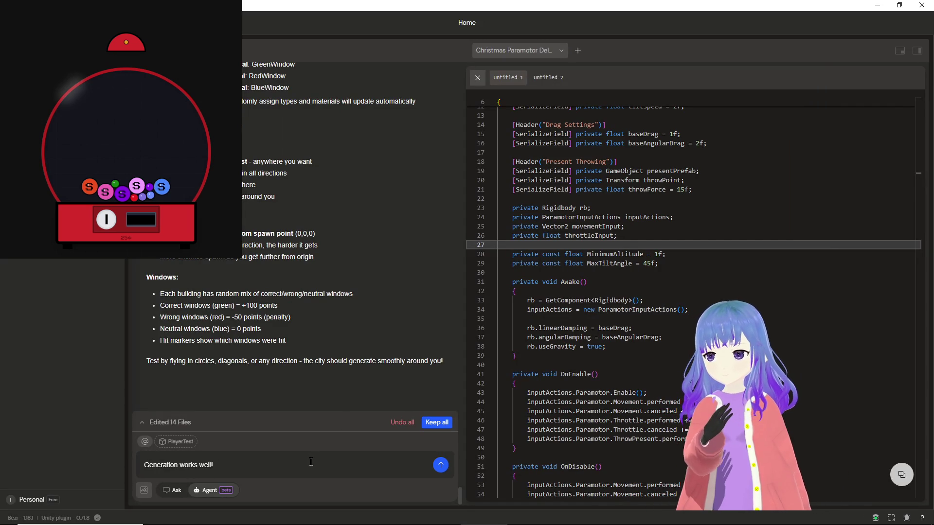
text(  Let's move on)
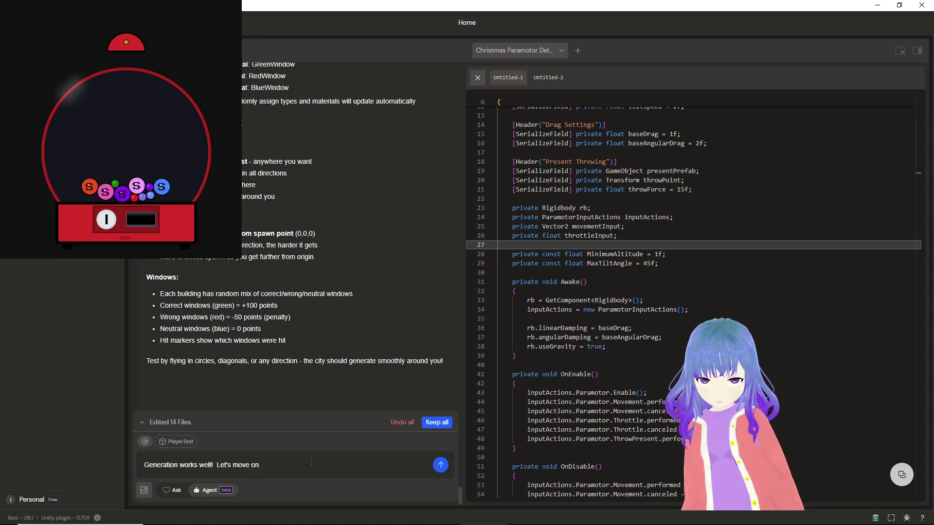
text( things)
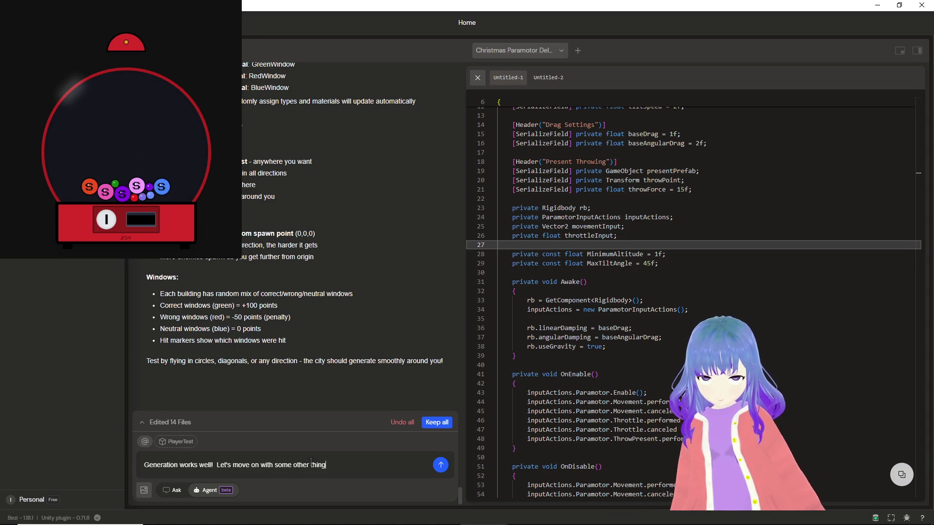
key(shift+Return)
text(Hit windows should always turn neutral!)
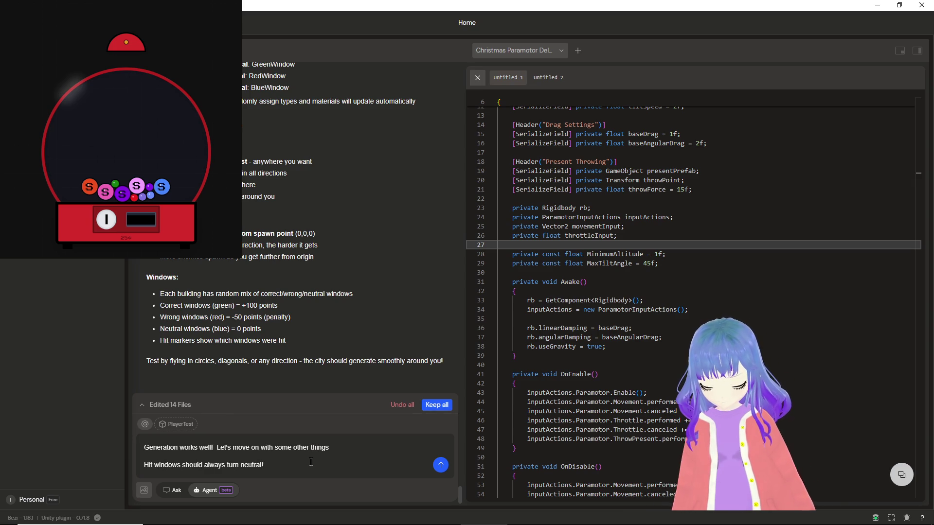
key(shift+Return)
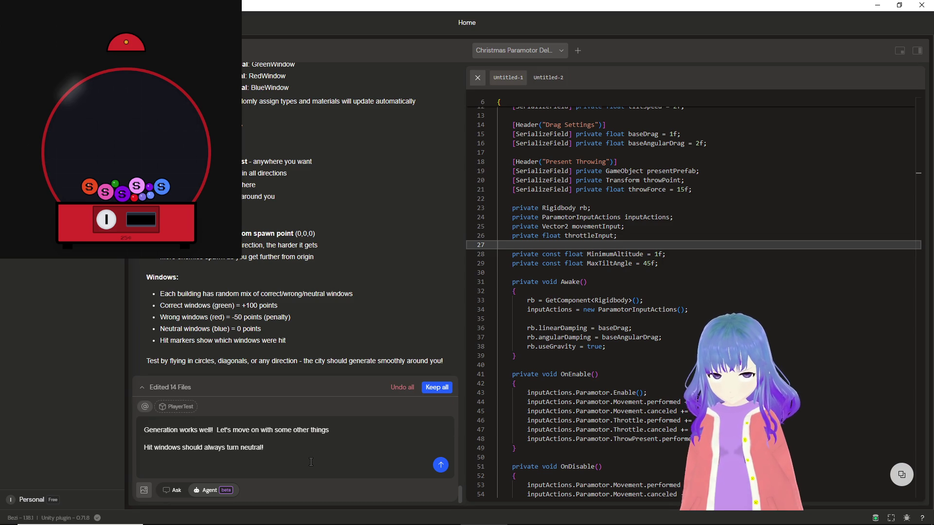
text(Create a UI manager to support me )
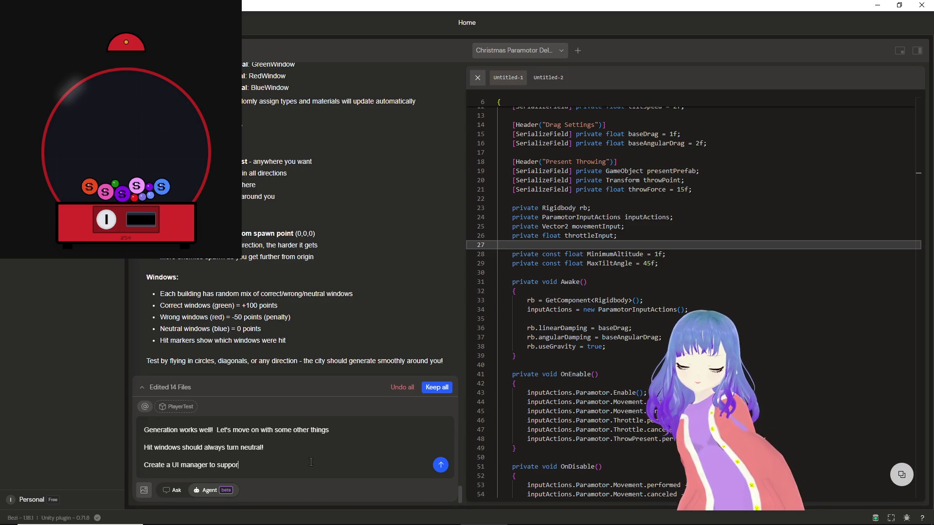
text(in making UI)
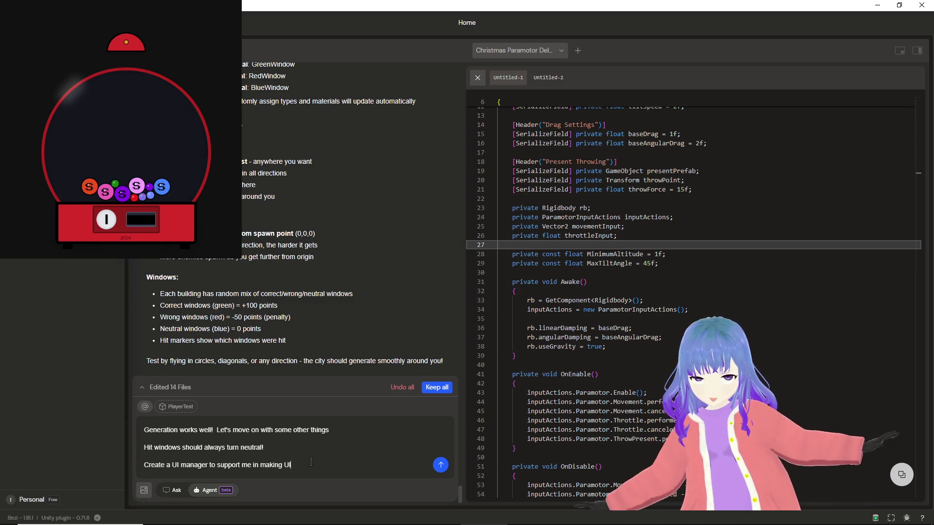
key(shift+Return)
text(If you're able)
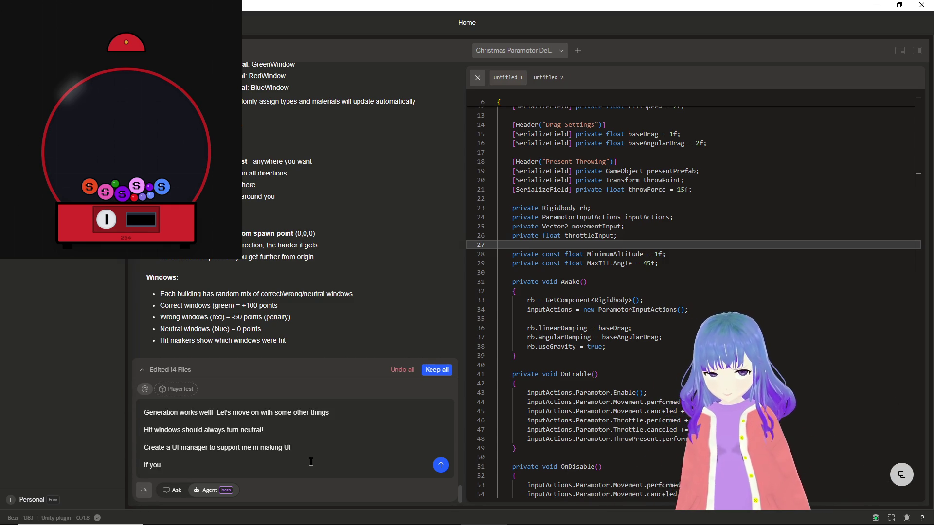
Add a request for a shader making good windows more visible, then send the prompt.
text( to make shaders I'd love a bi)
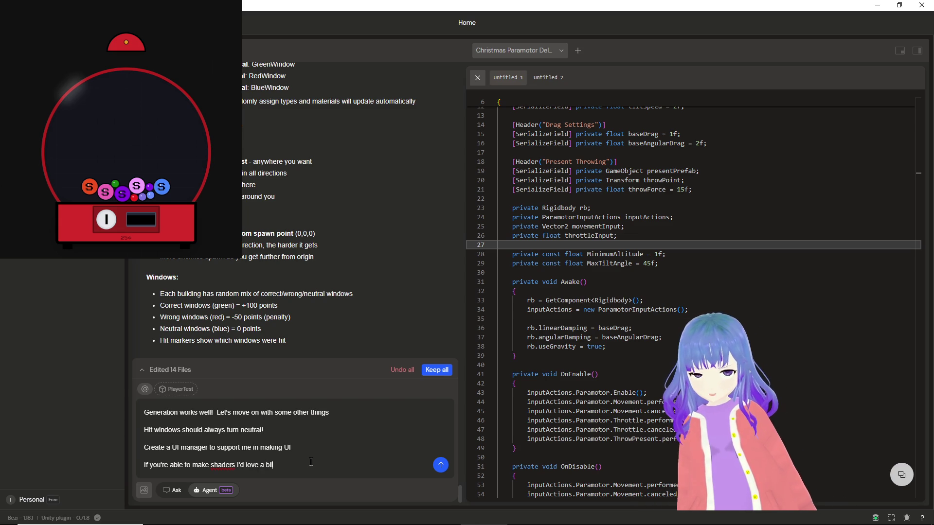
key(BackSpace)
key(BackSpace)
key(BackSpace)
text(shader that ca)
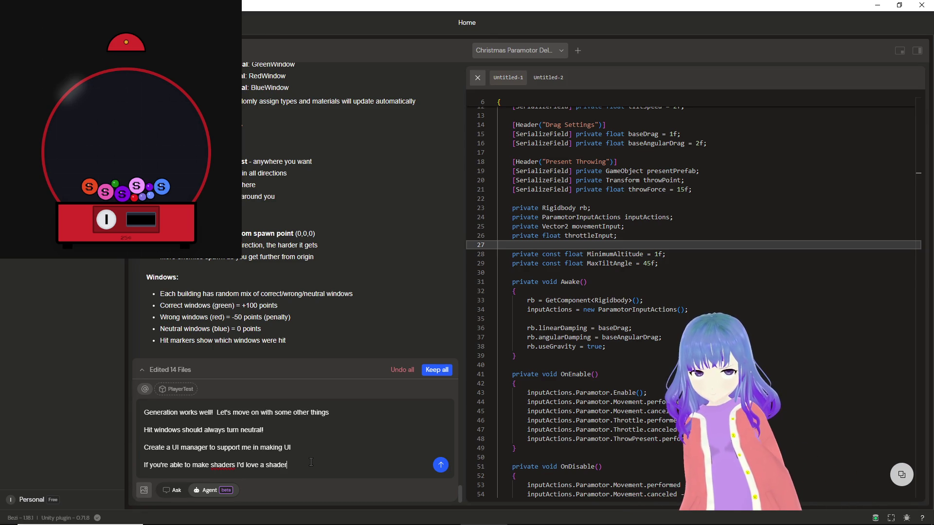
text(n show outlines of)
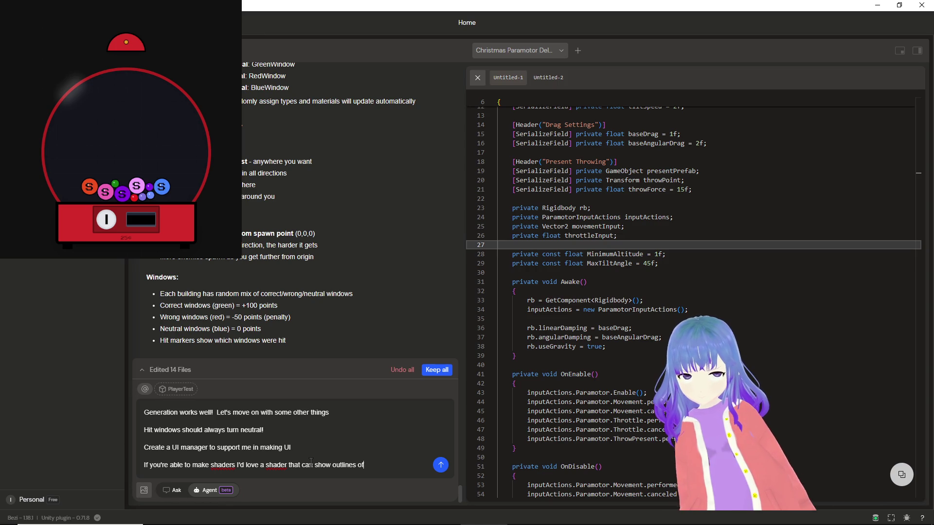
key(BackSpace)
key(BackSpace)
key(BackSpace)
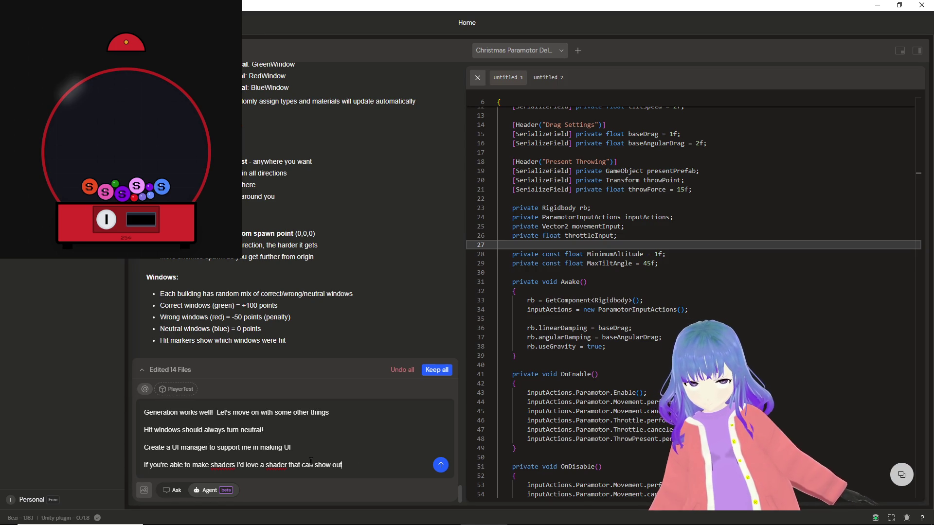
key(BackSpace)
key(BackSpace)
key(BackSpace)
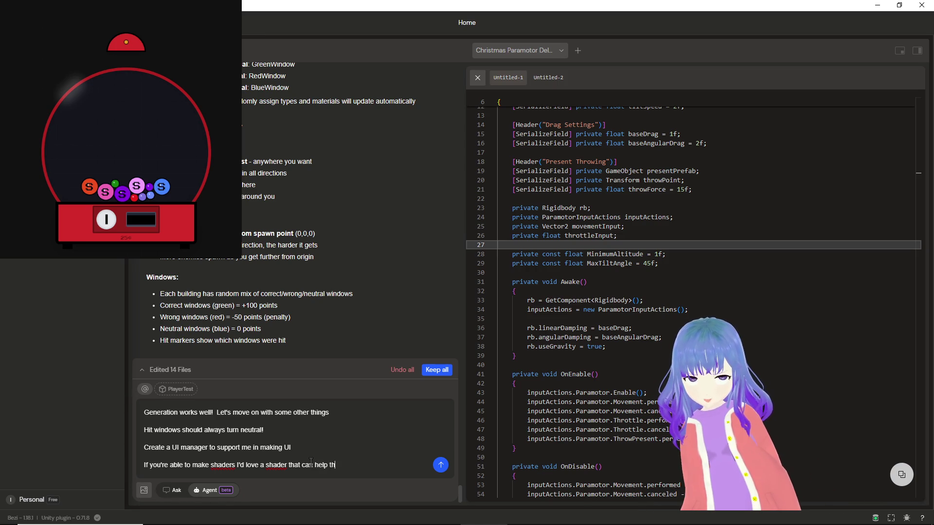
text(good )
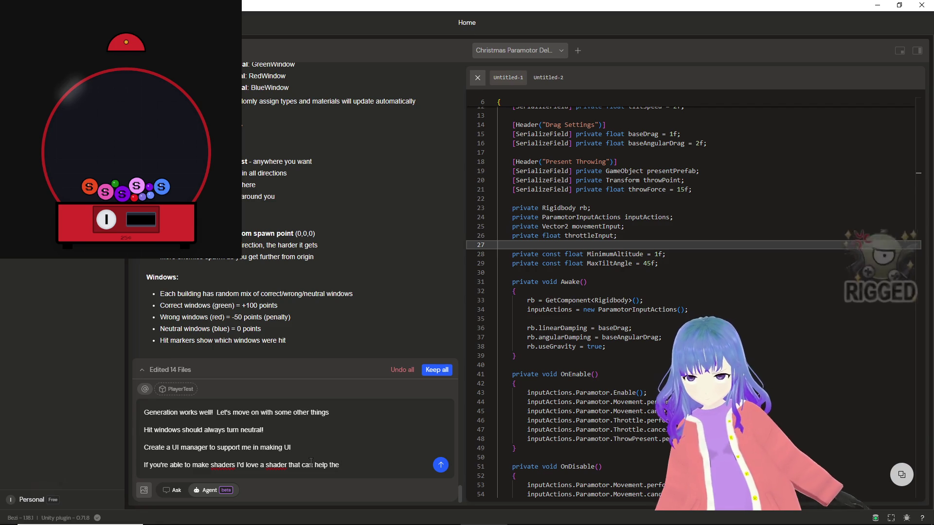
text(windows to be)
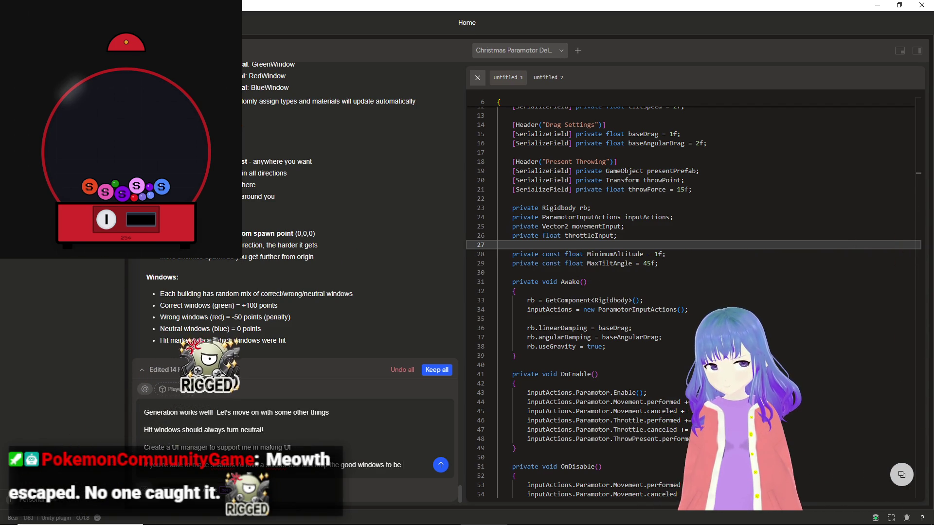
text( eas)
key(BackSpace)
key(BackSpace)
key(BackSpace)
text(more visi)
text(ble.)
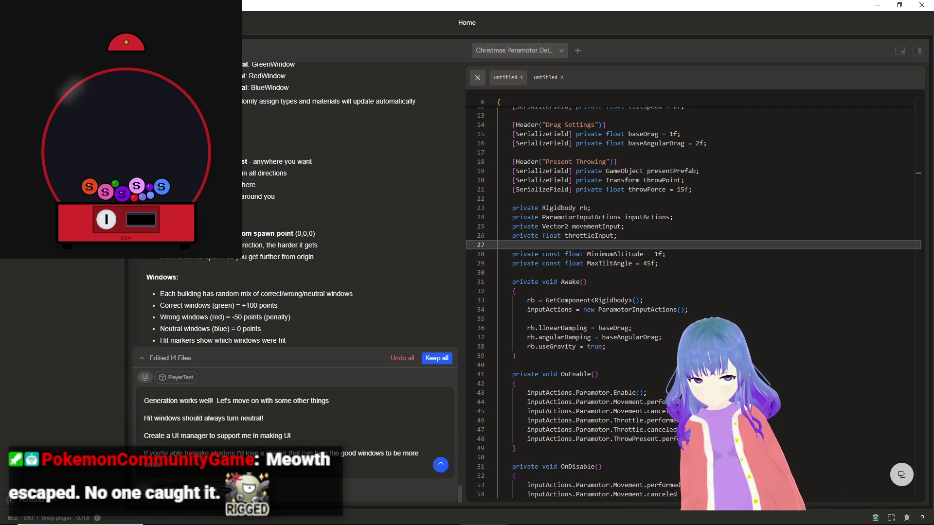
key(shift+Return)
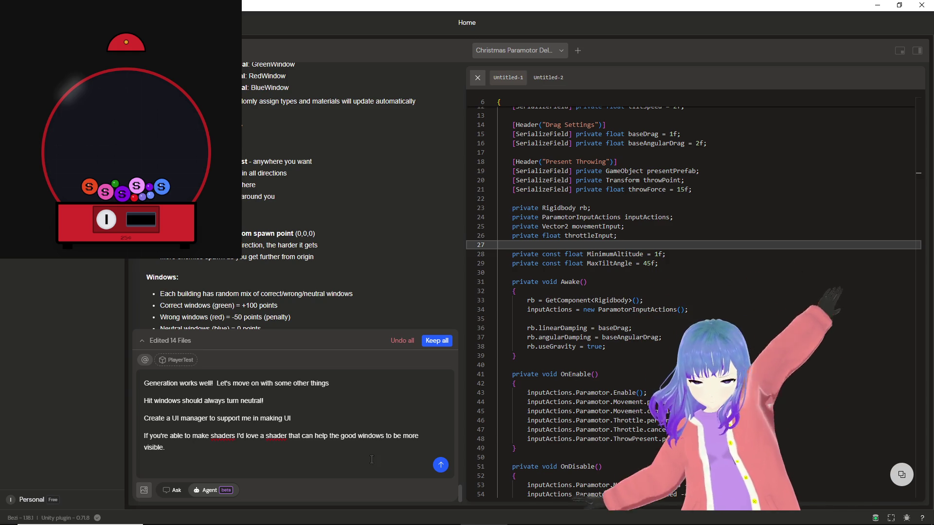
click(441, 466)
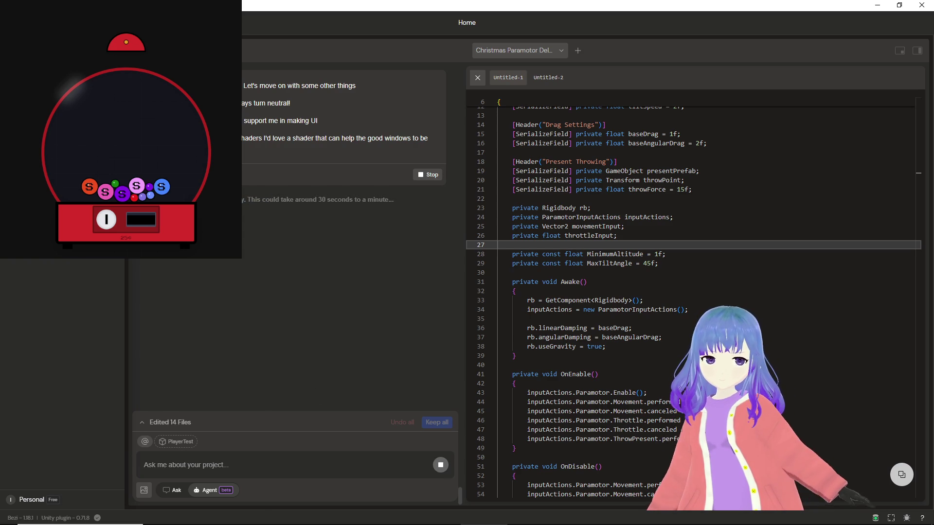
triple_click(340, 199)
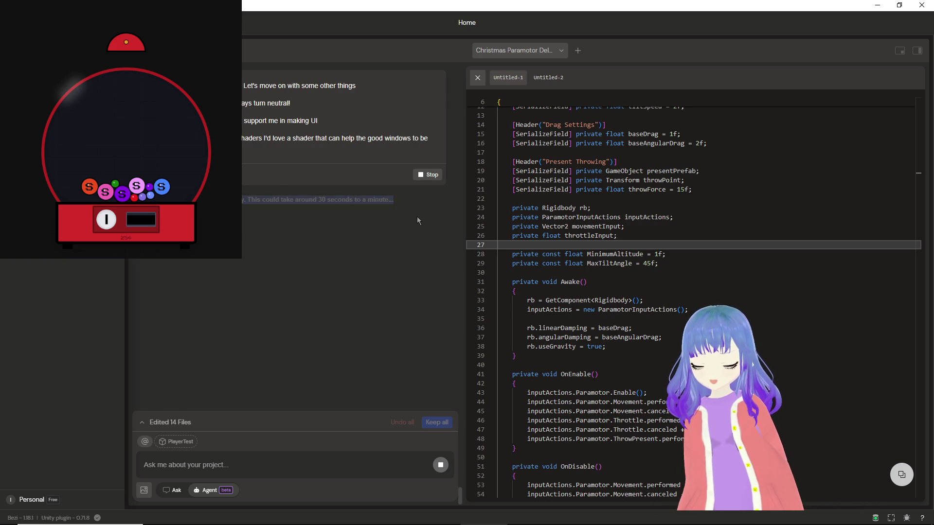
click(417, 220)
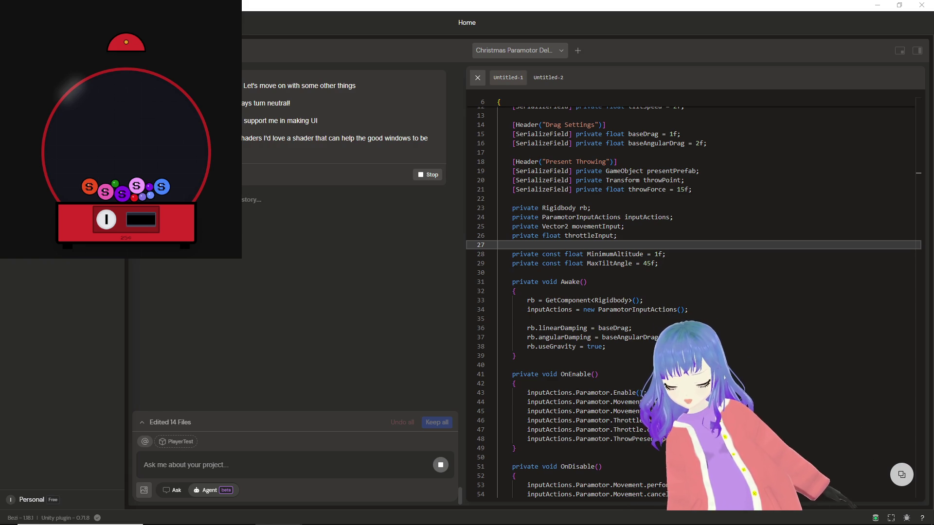
mouse_move(384, 523)
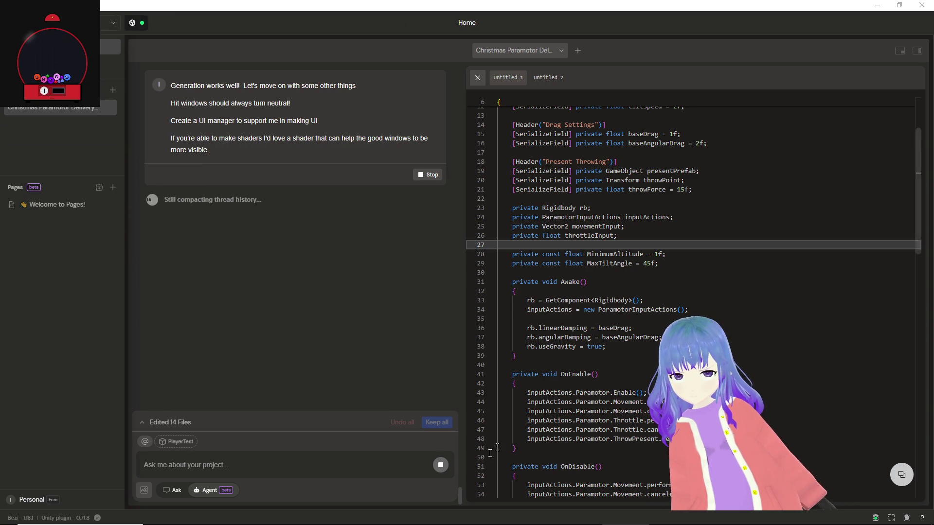
mouse_move(718, 515)
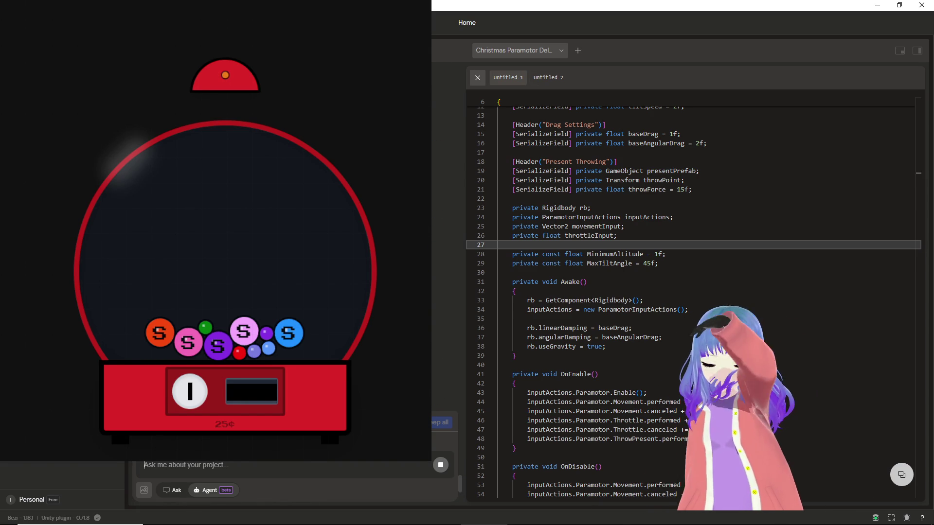
Switch to the Brave gumball machine app, then back to Bezi once its 17-file edit finishes.
key(alt+Tab)
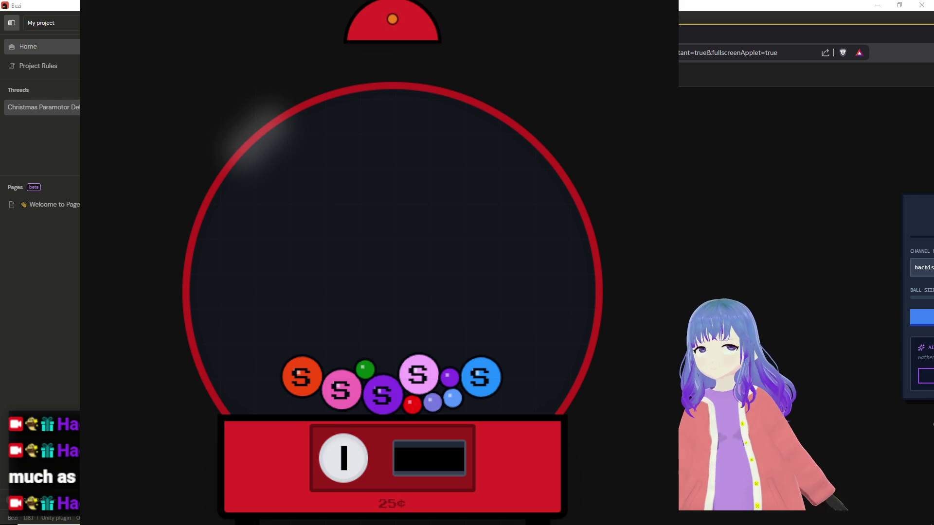
key(alt+Tab)
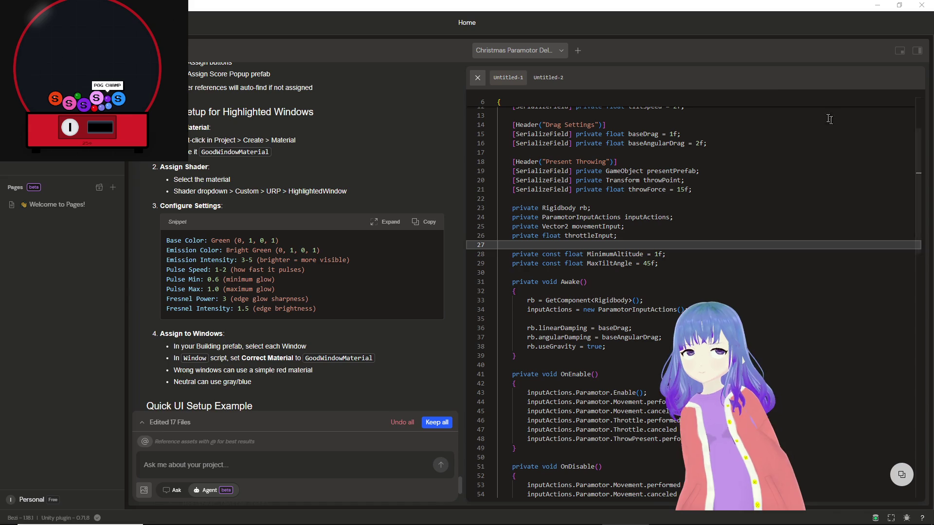
Scroll through the agent's UI and shader setup notes, then switch to the Retro Twitch Gumball Machine browser window.
scroll(down, 3)
scroll(down, 3)
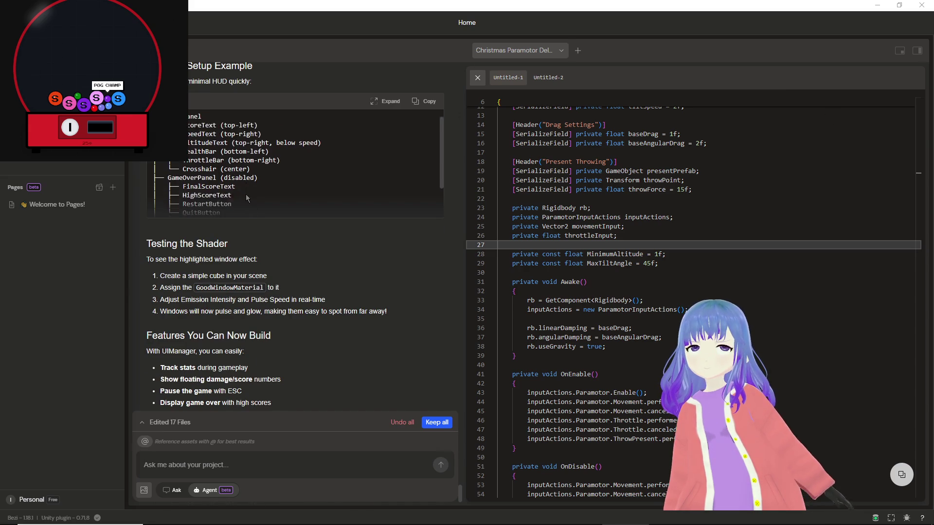
scroll(up, 3)
scroll(up, 3)
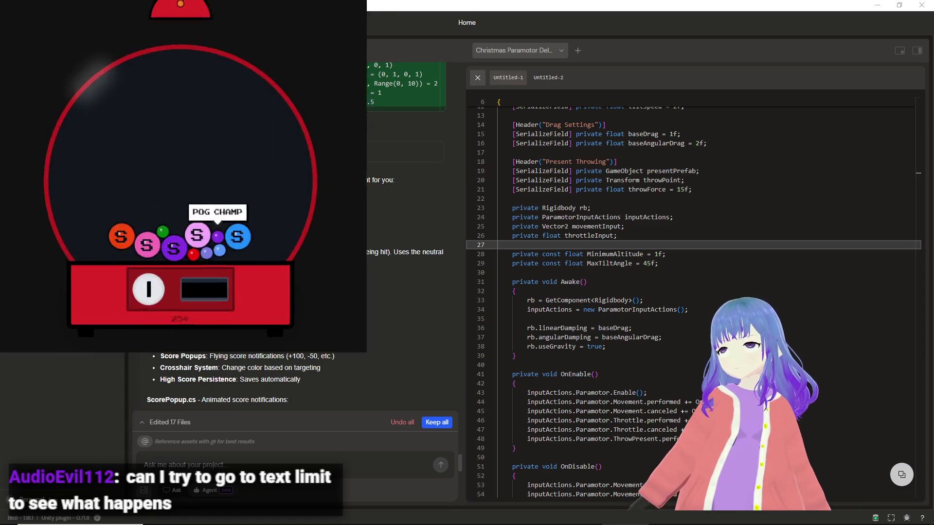
key(alt+Tab)
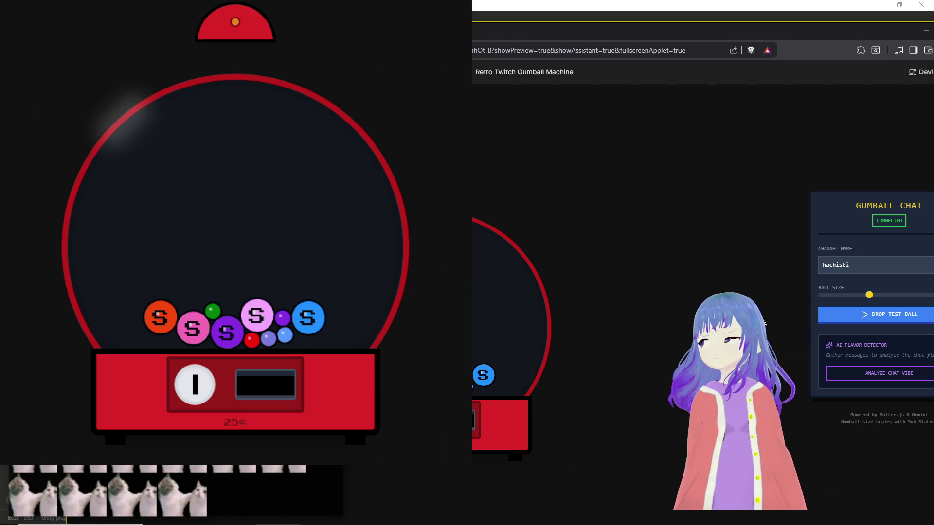
Restore and minimize the Google AI Studio browser, then switch back to the Bezi window.
double_click(690, 38)
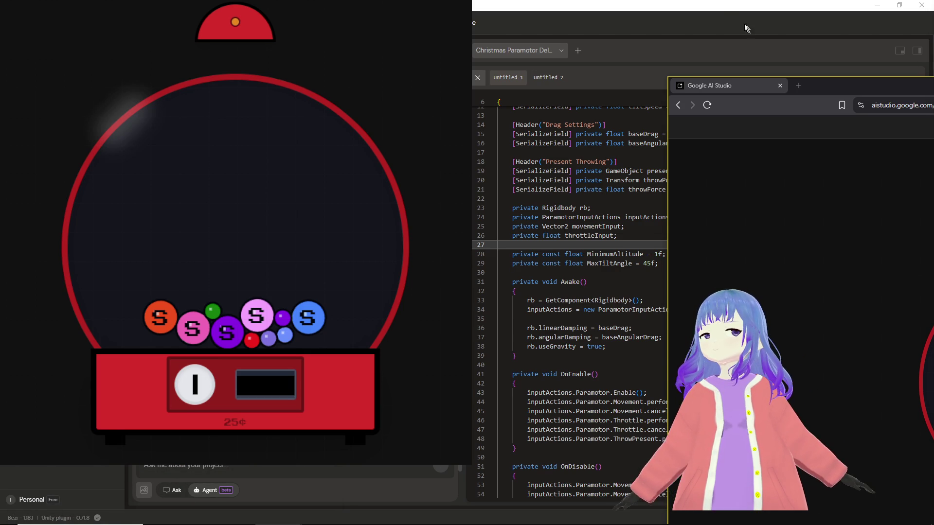
click(745, 28)
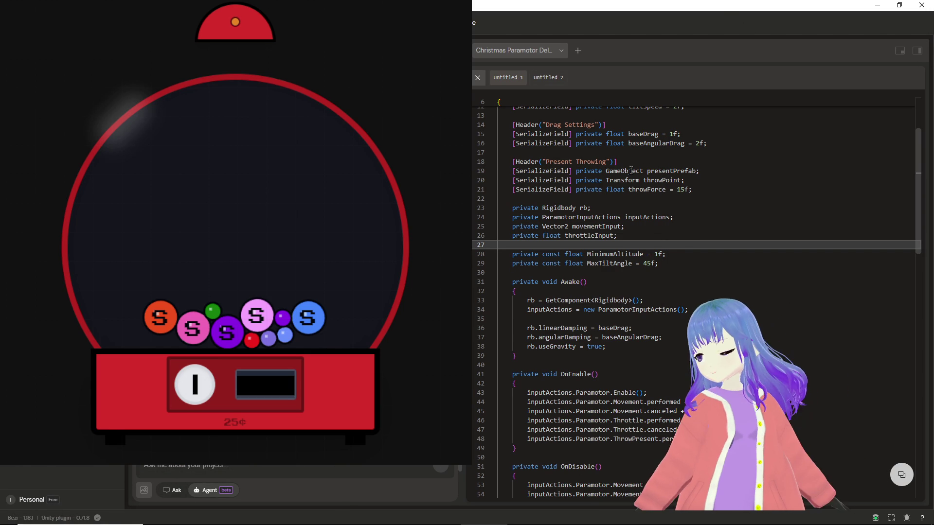
key(alt+Tab)
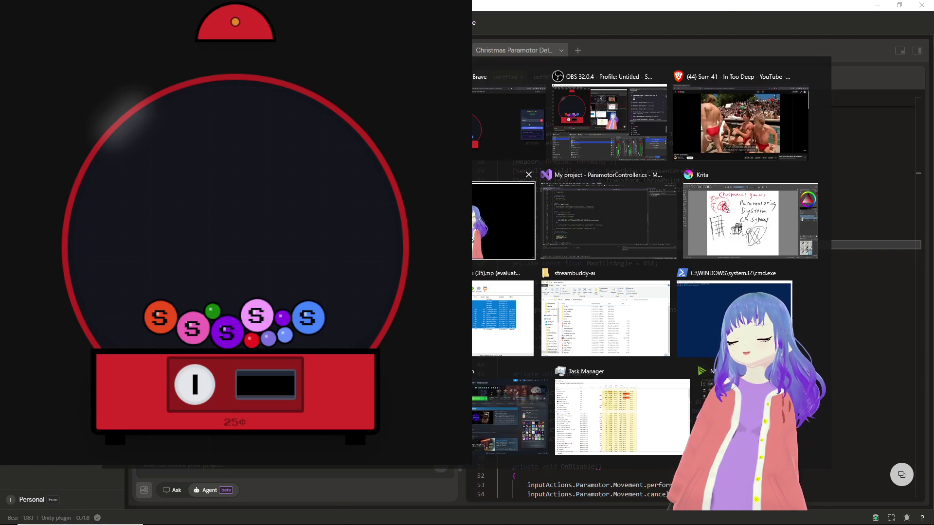
click(521, 247)
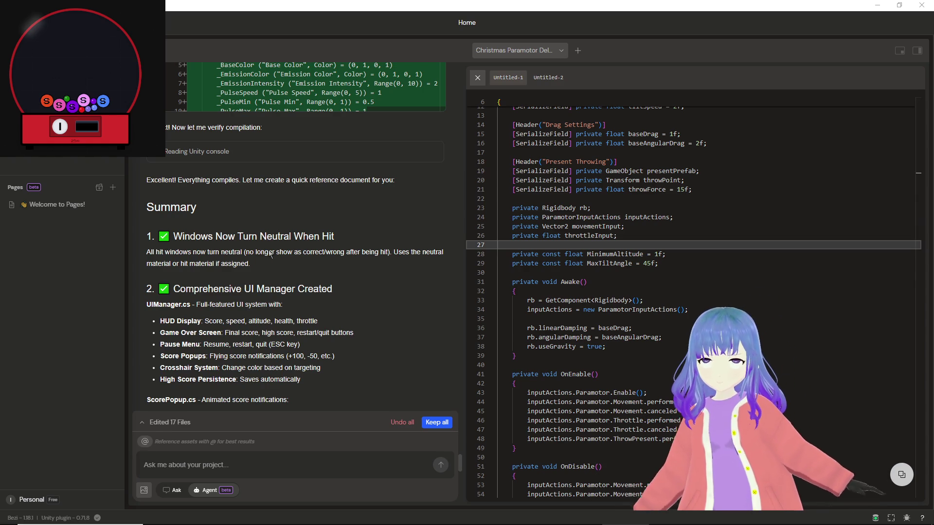
Read Bezi's UI Manager setup steps (1920x1080 canvas, HUD, Game Over and Pause panels), then minimize Bezi.
scroll(down, 3)
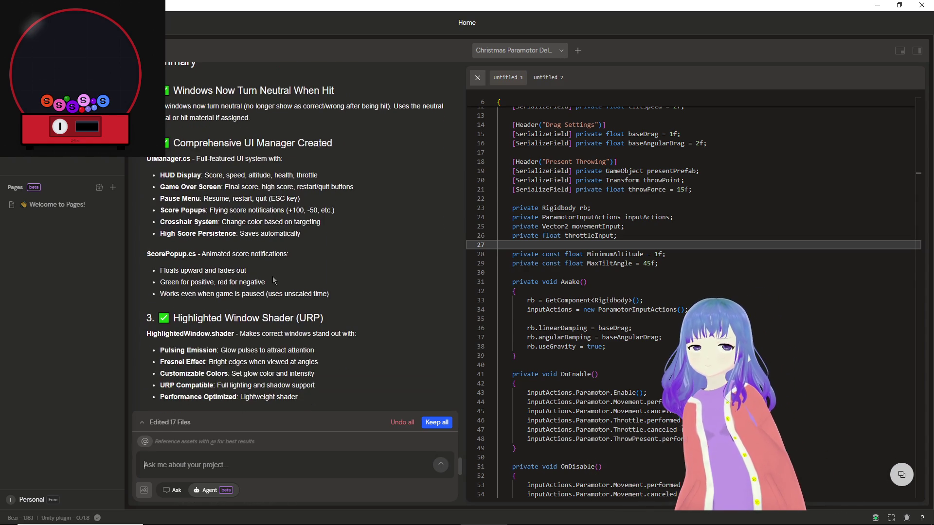
scroll(down, 3)
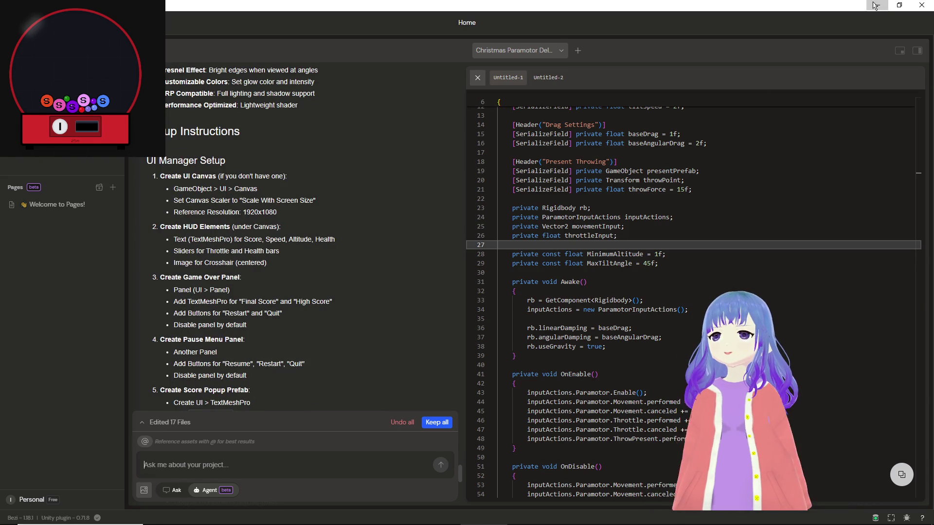
click(874, 5)
Play the game, select the PlayerTest cube in the Scene view, then watch the flight in Game view.
click(516, 29)
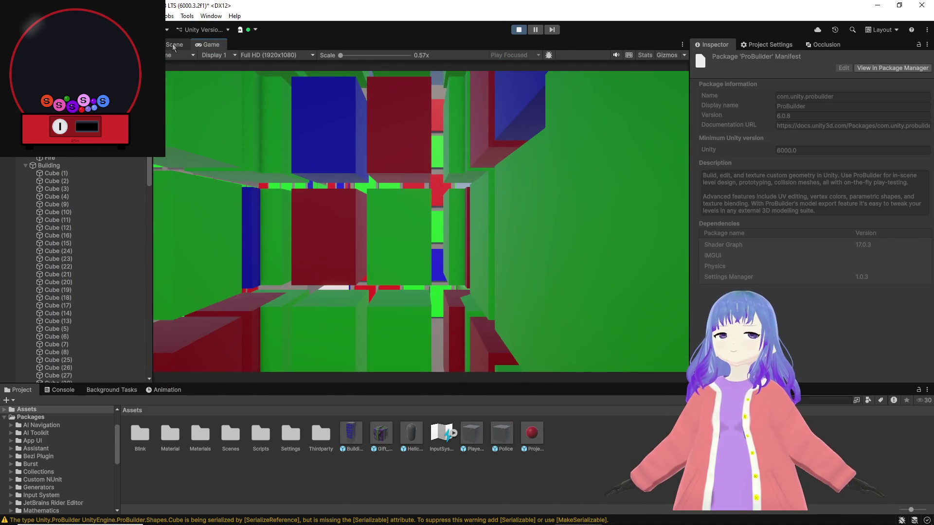
click(174, 45)
click(443, 226)
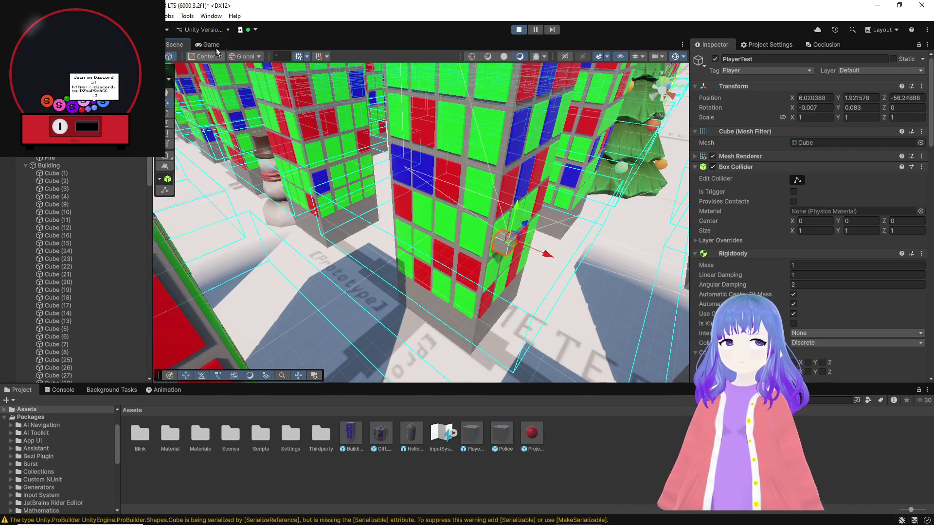
click(214, 46)
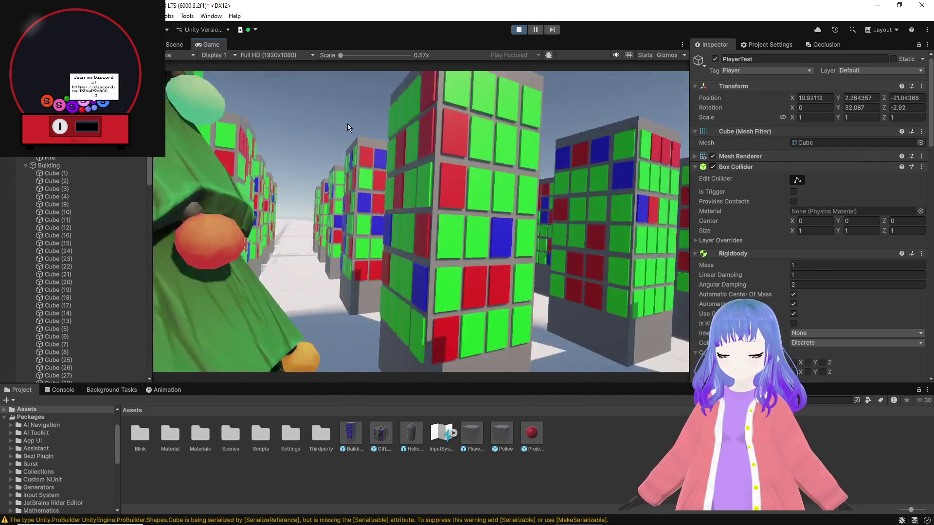
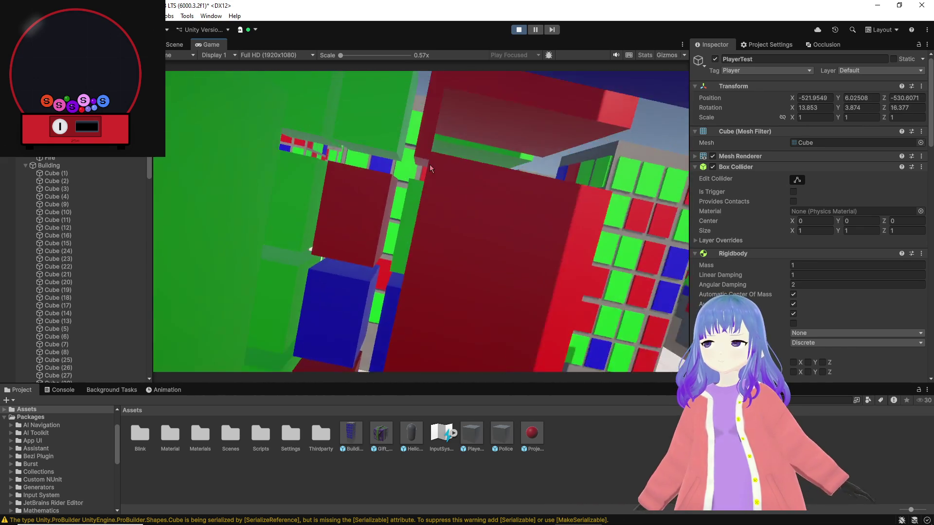
Exit play mode with the Play button to resume editing the scene.
click(523, 33)
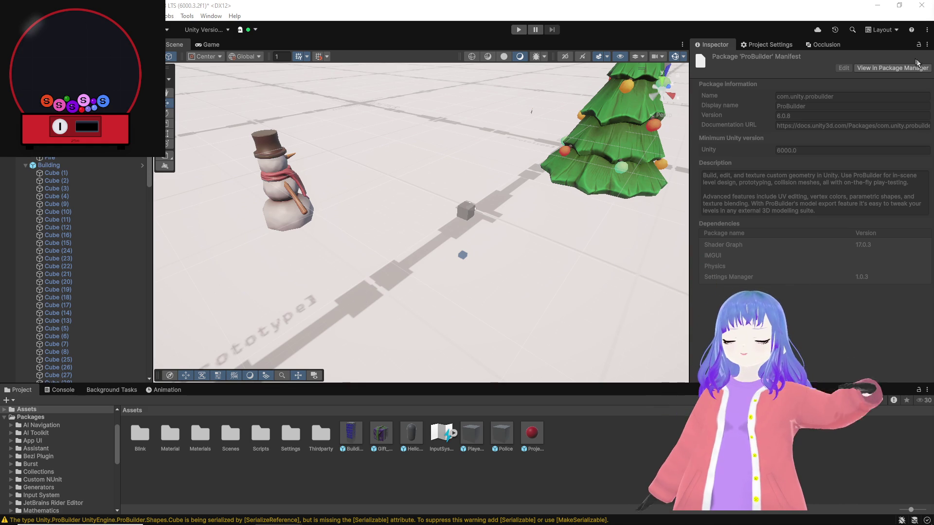
Select and frame the blue Building so the Inspector shows its 10, 30, 10 scale.
drag(298, 174, 564, 177)
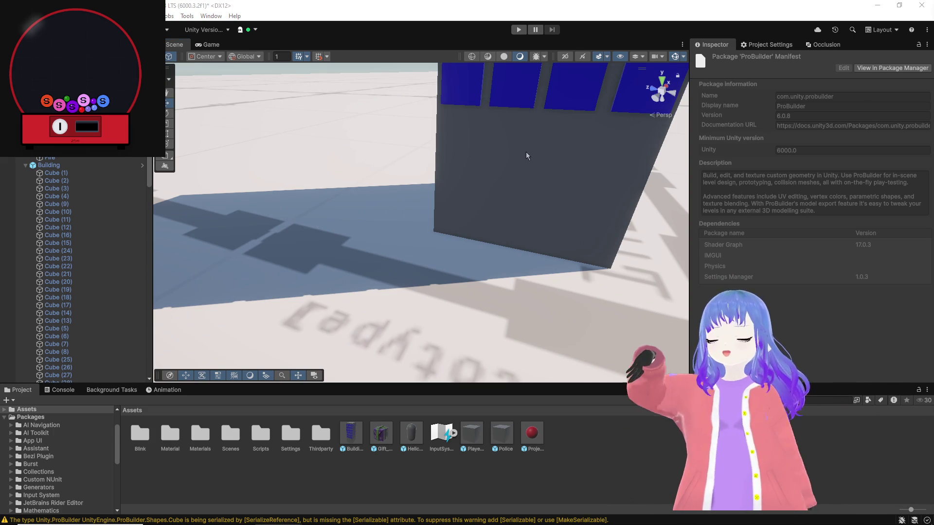
drag(487, 246, 576, 218)
click(576, 217)
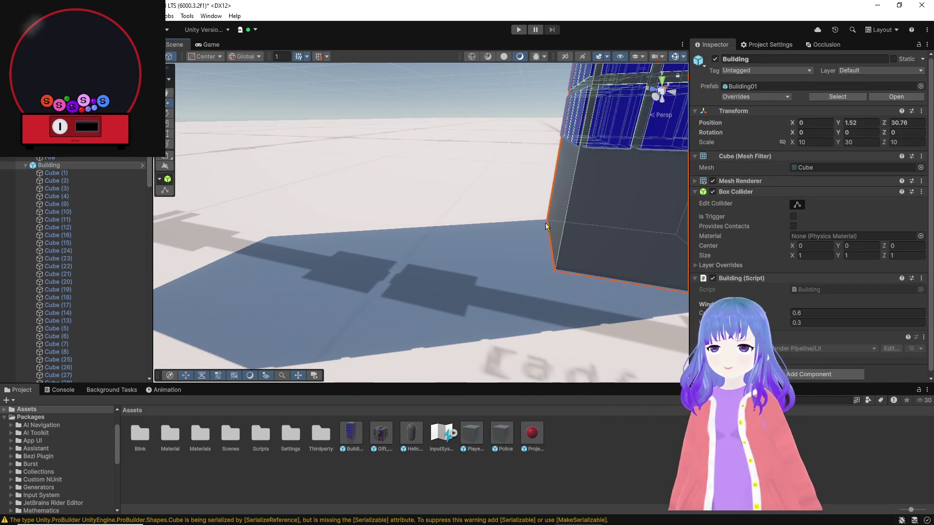
key(f)
scroll(down, 3)
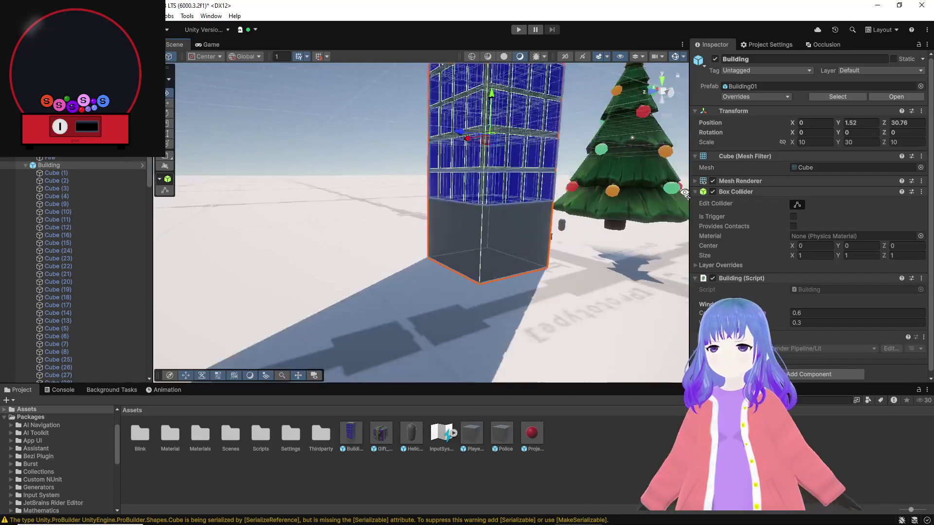
scroll(up, 3)
drag(643, 187, 525, 222)
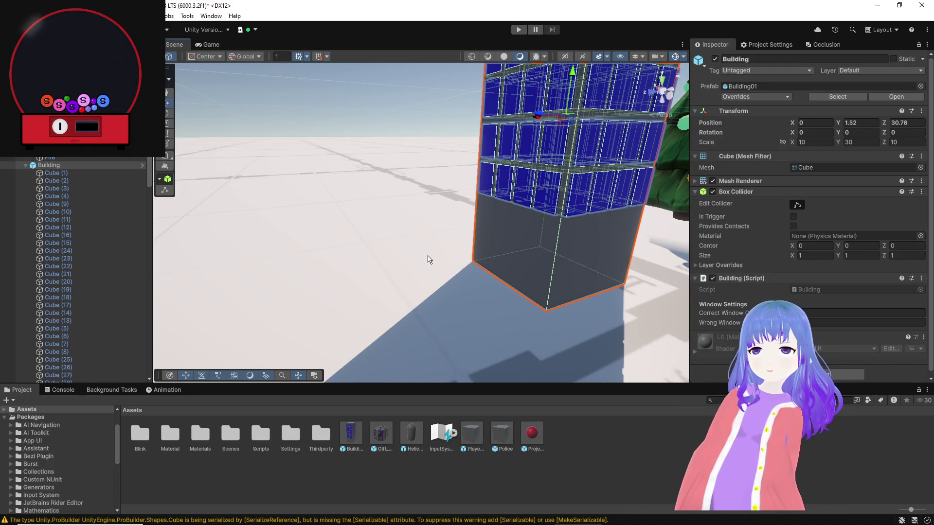
drag(463, 253, 423, 272)
click(24, 164)
right_click(45, 195)
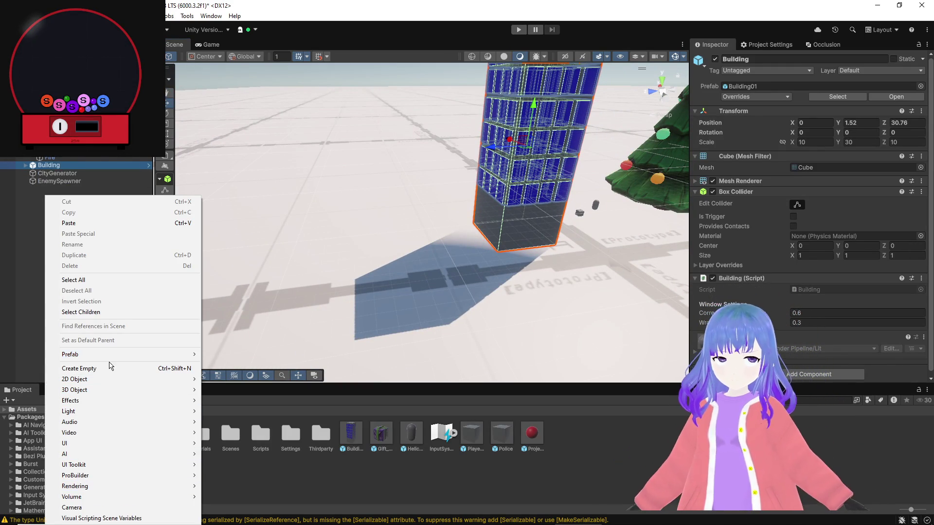
Create a new 3D cube and move it beside the building.
mouse_move(116, 356)
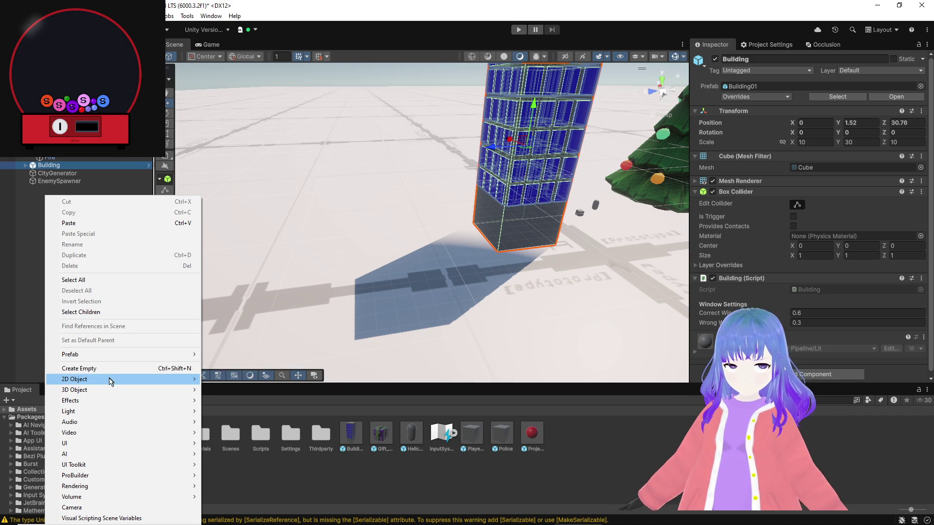
mouse_move(106, 388)
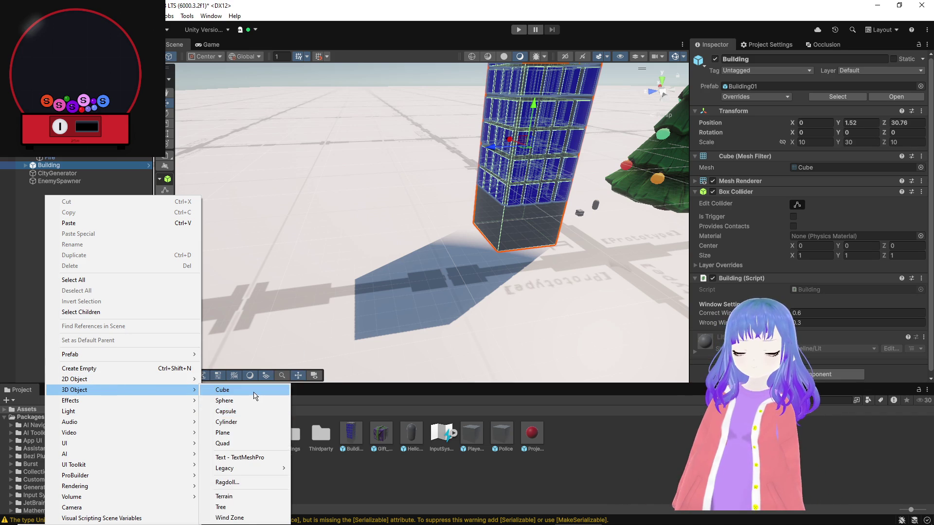
click(254, 394)
scroll(up, 3)
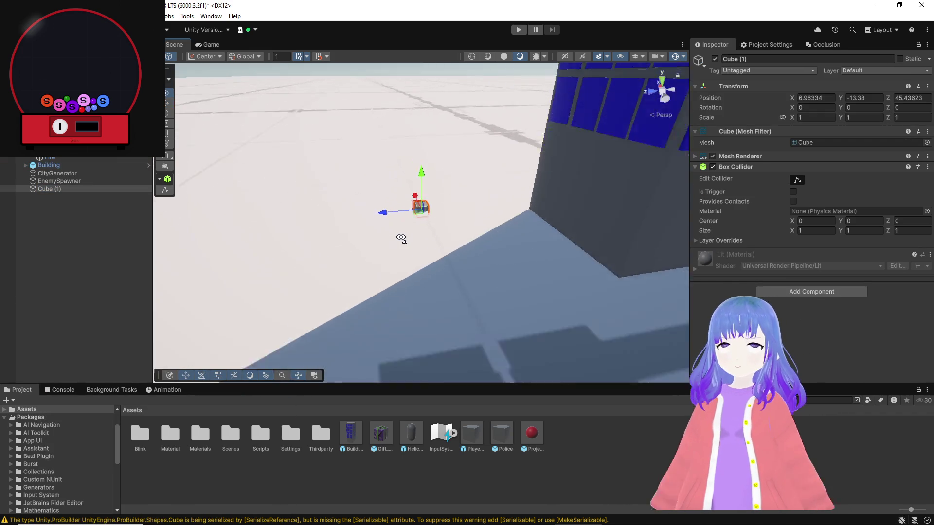
drag(421, 208, 262, 321)
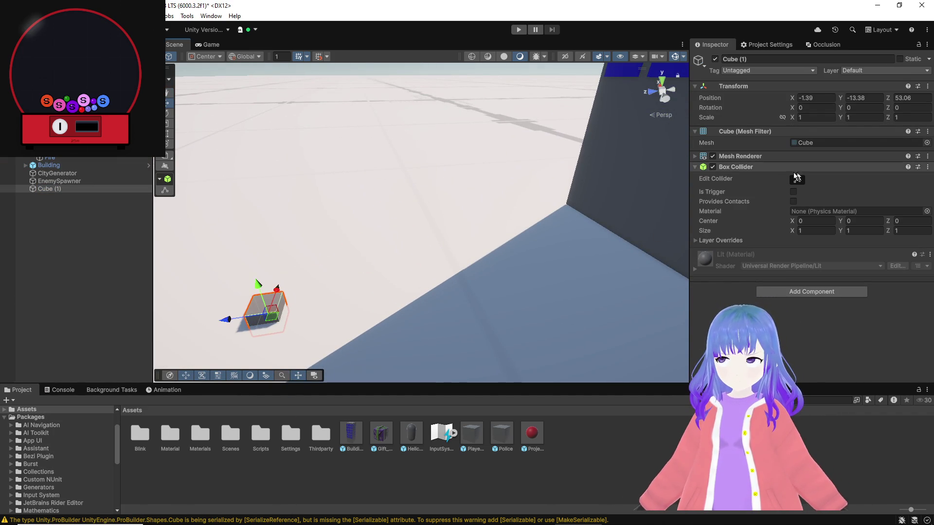
scroll(down, 3)
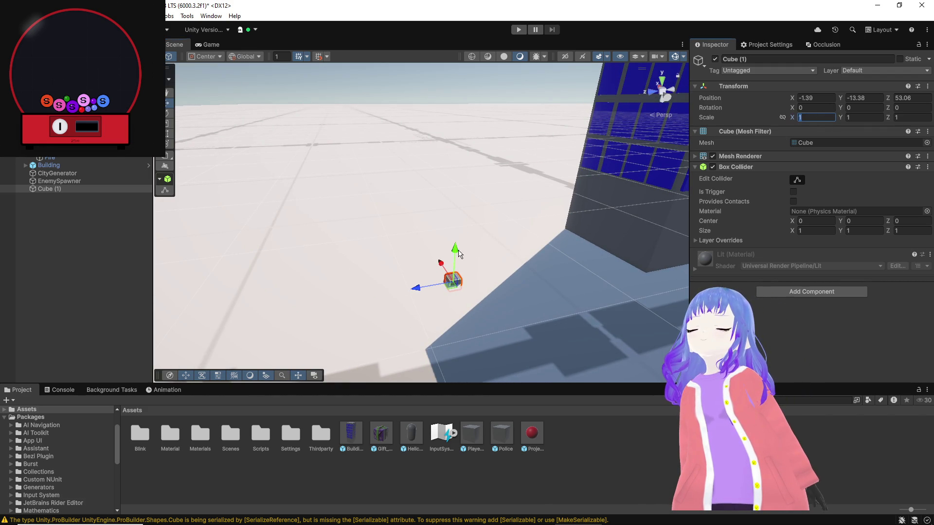
Scale the new cube to 10, 5, 10.
click(828, 117)
text(10)
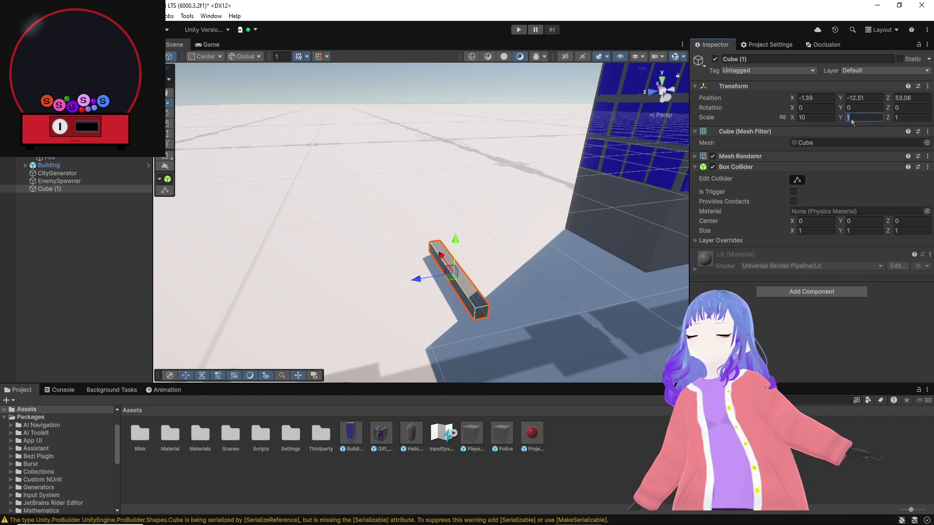
text(30)
click(911, 118)
text(10)
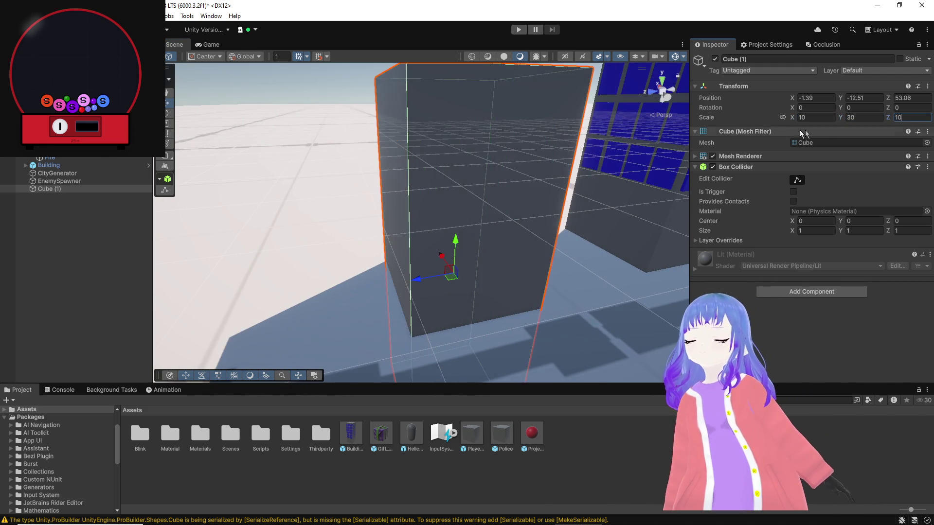
scroll(down, 3)
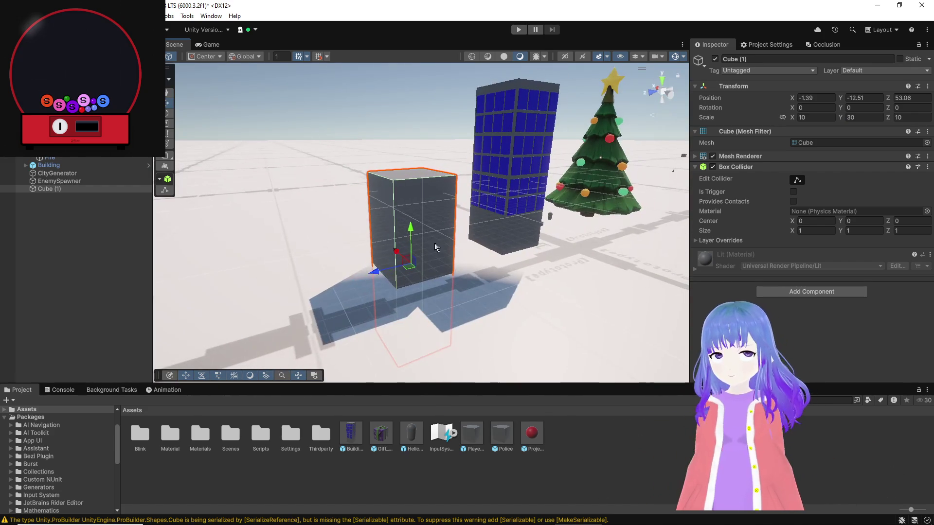
drag(411, 229, 420, 141)
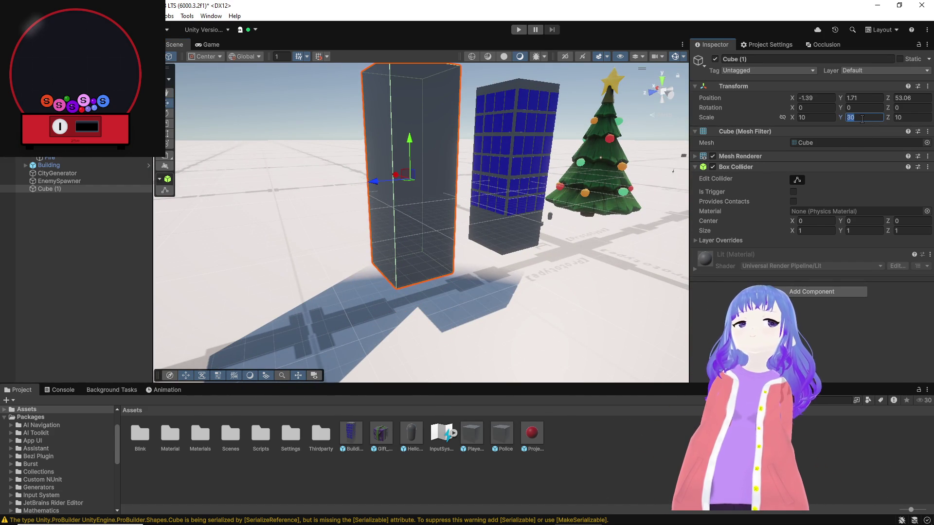
text(5)
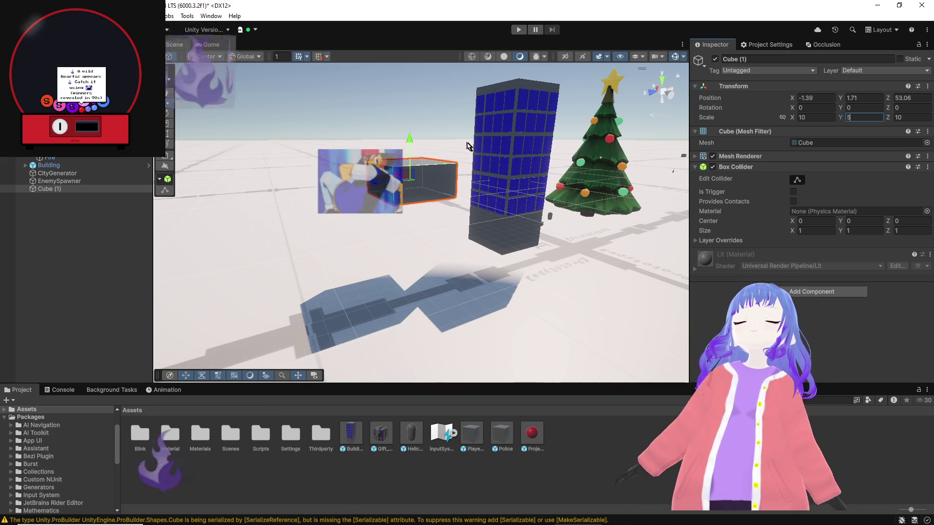
Settle the short box on the ground beside the building at position -1.39, -10.95, 53.06.
drag(402, 145, 406, 223)
scroll(down, 3)
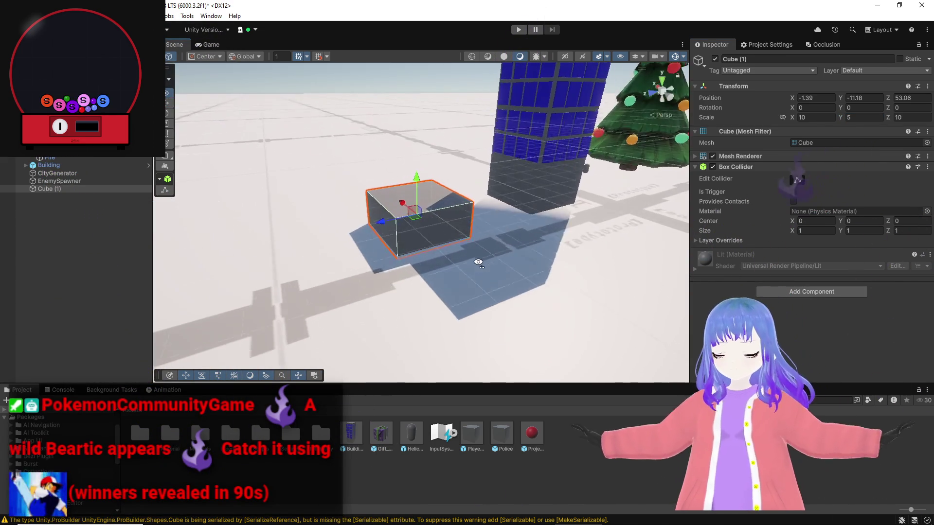
drag(412, 171, 418, 167)
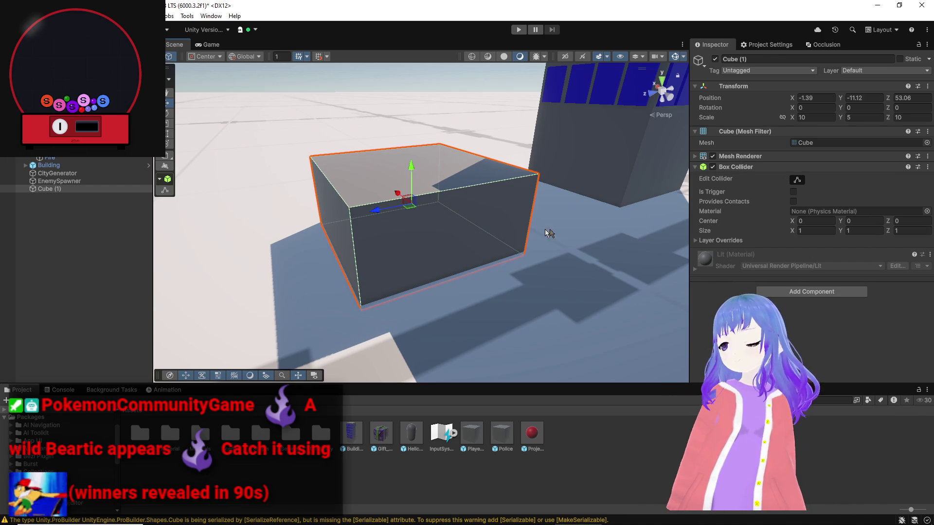
scroll(down, 3)
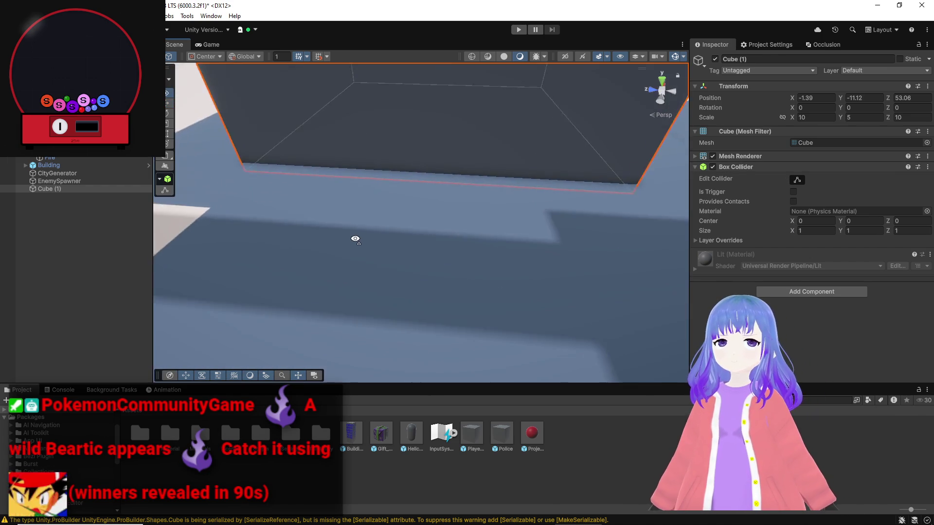
scroll(up, 3)
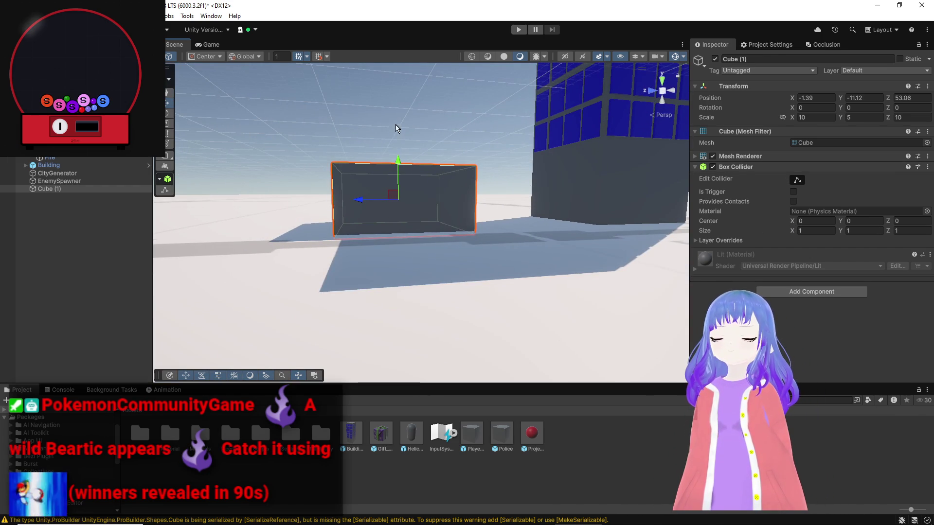
drag(398, 160, 399, 164)
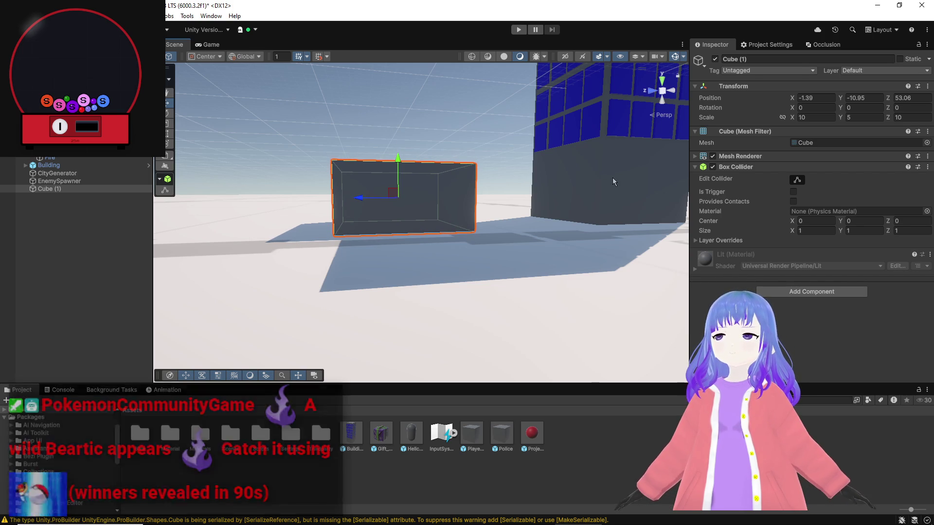
click(611, 177)
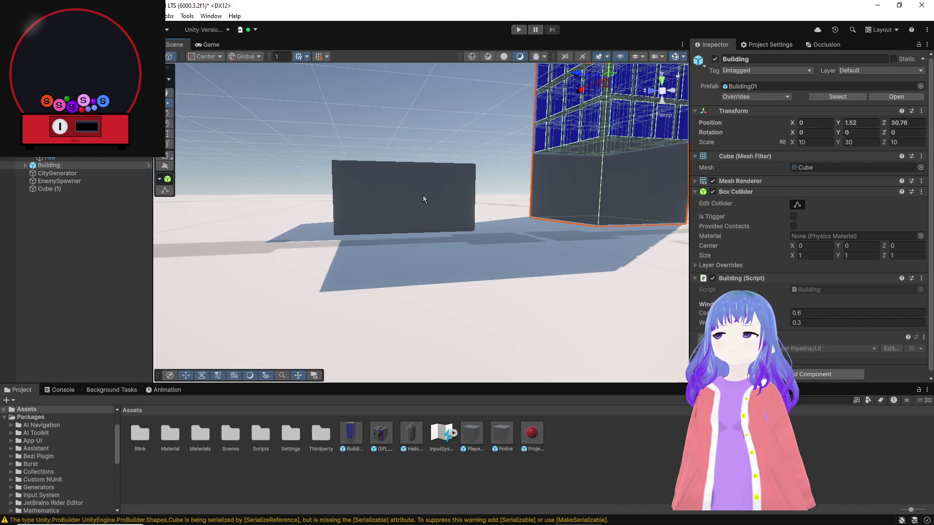
click(423, 199)
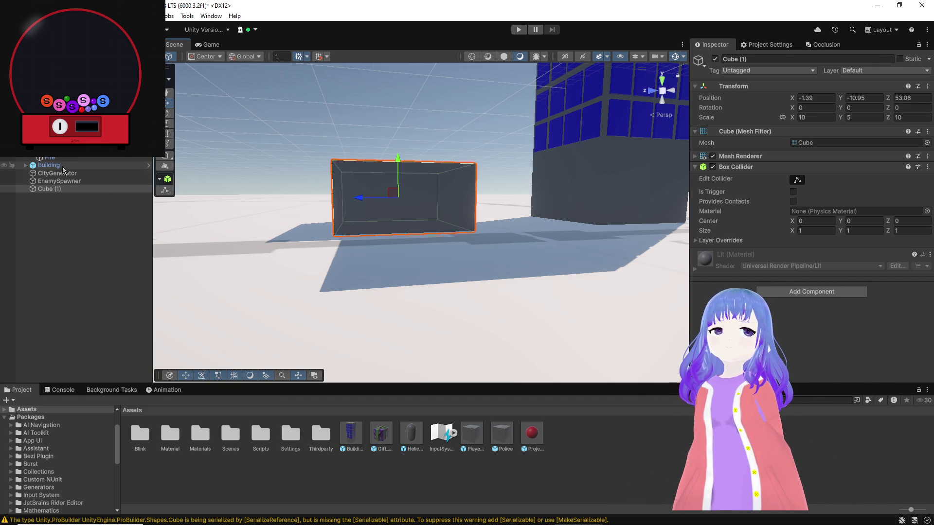
Duplicate Building as Building (1) and unpack the copy completely from its prefab.
click(58, 166)
key(ctrl+d)
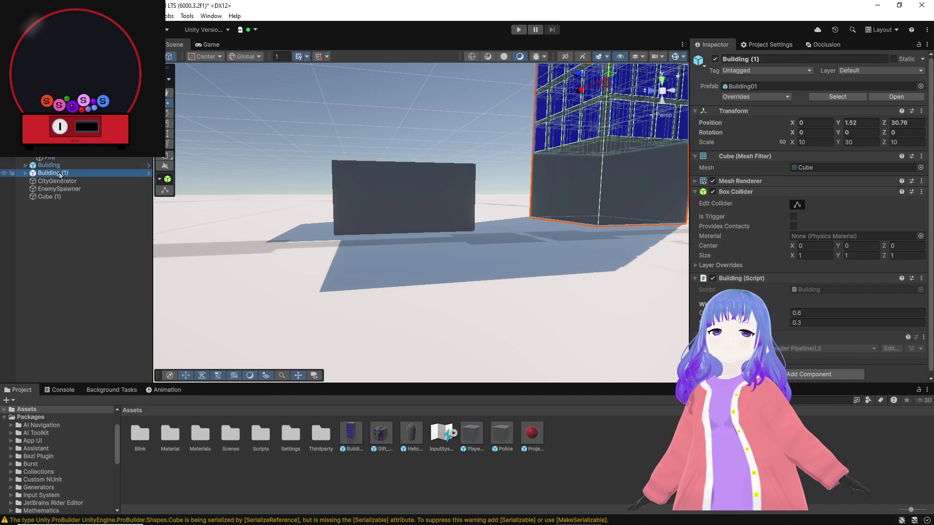
right_click(60, 175)
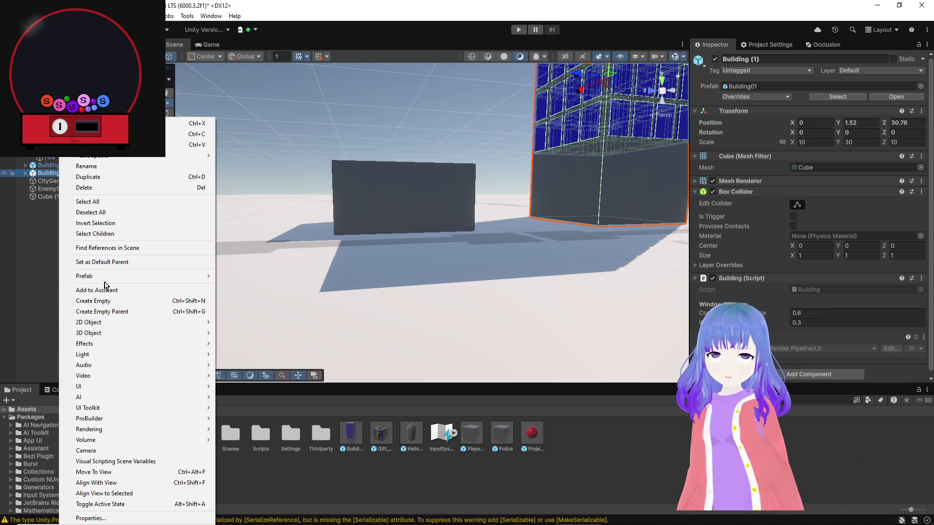
mouse_move(118, 278)
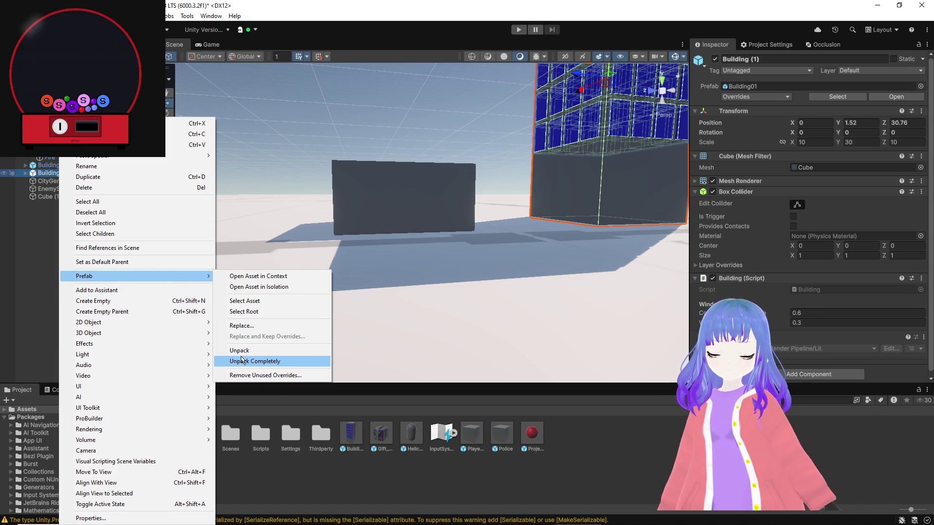
click(242, 362)
drag(316, 285, 671, 199)
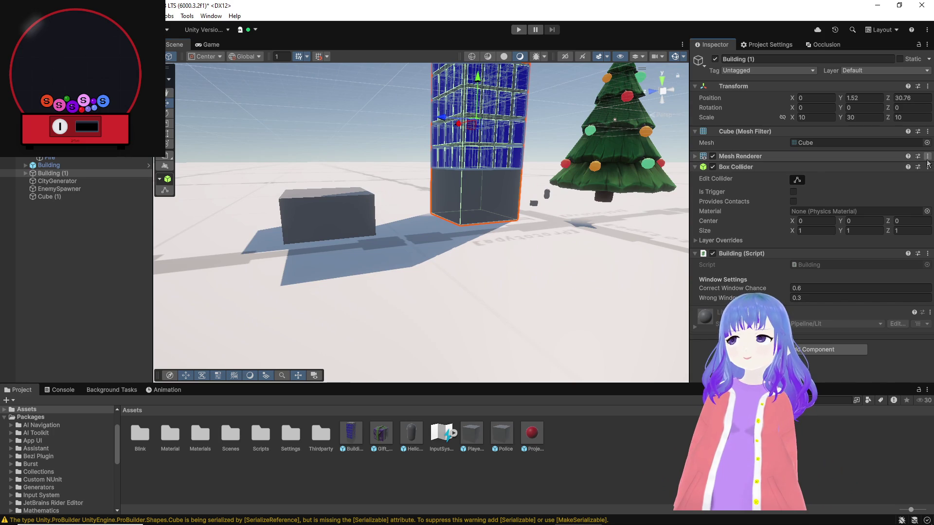
Remove the Mesh Filter, Mesh Renderer and Box Collider components from Building (1).
click(927, 132)
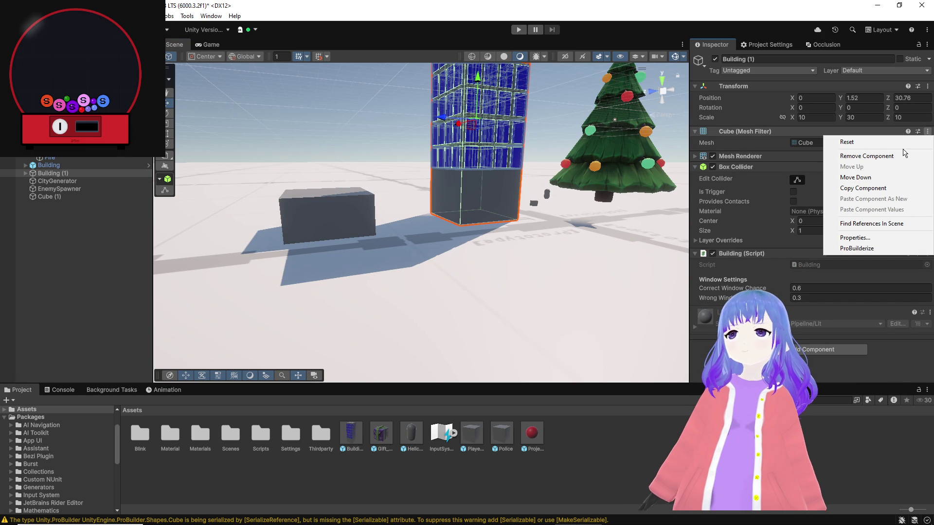
click(899, 156)
click(927, 131)
click(898, 157)
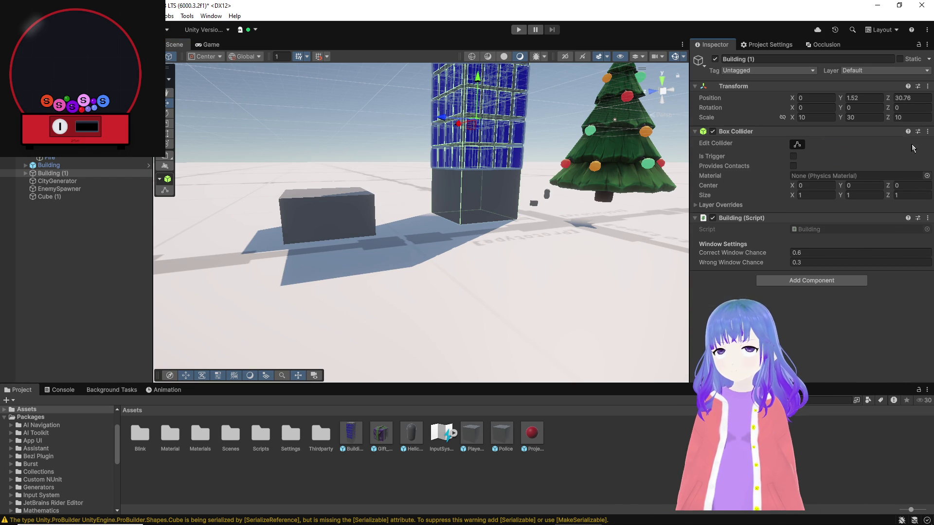
click(927, 132)
click(904, 156)
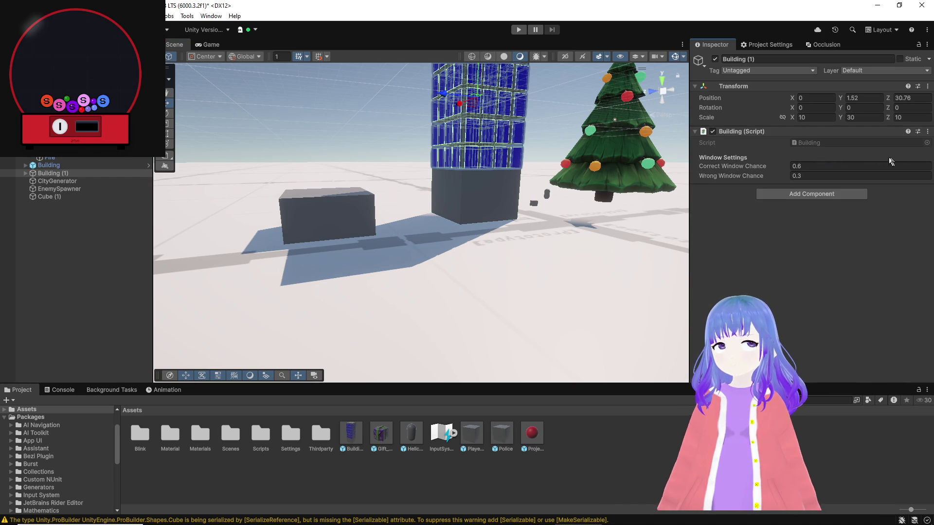
Move Building (1) along the Z axis to Z 52.71.
drag(446, 100, 281, 106)
key(f)
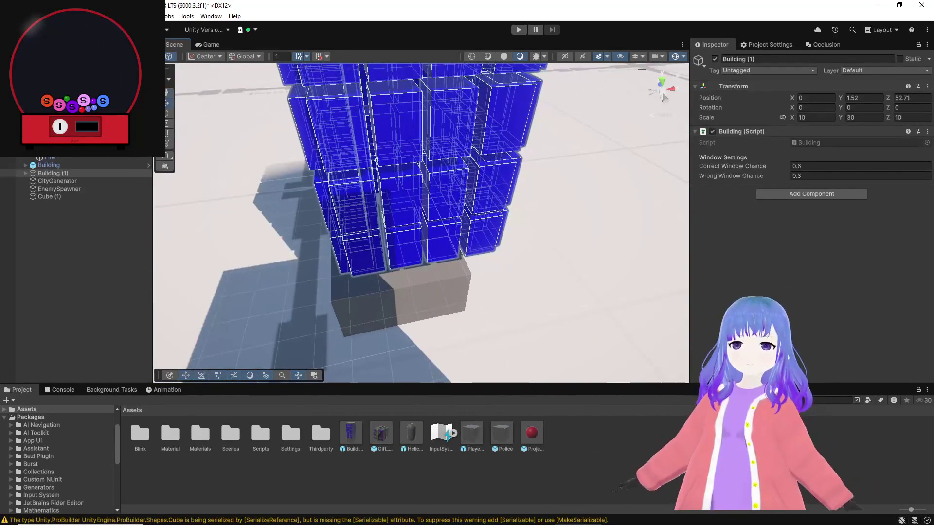
drag(607, 225, 163, 189)
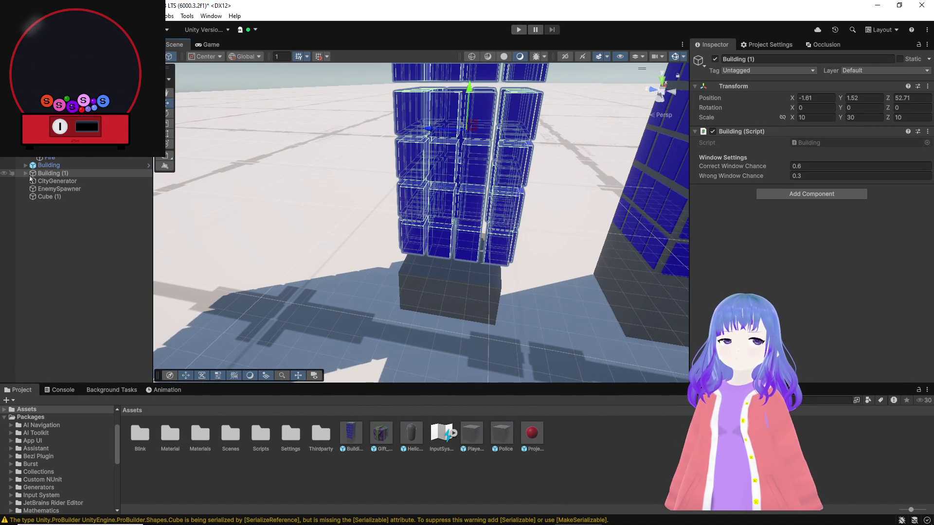
Delete all window cubes under Building (1), keeping only the grey base block.
click(26, 174)
click(63, 196)
scroll(down, 3)
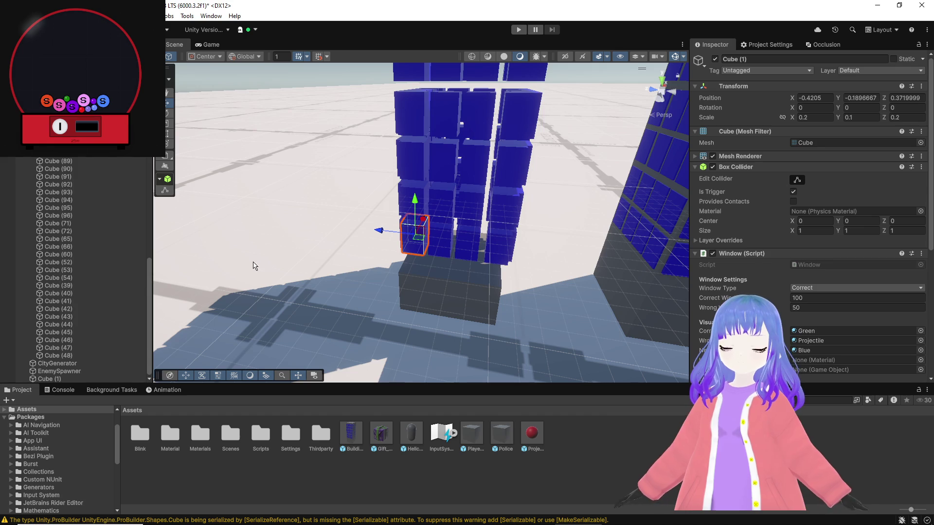
click(81, 354)
key(Delete)
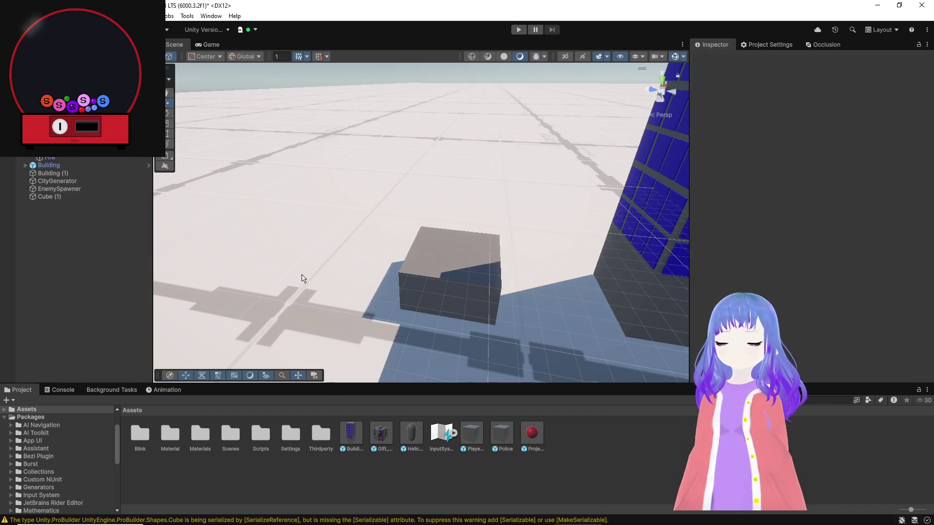
click(426, 272)
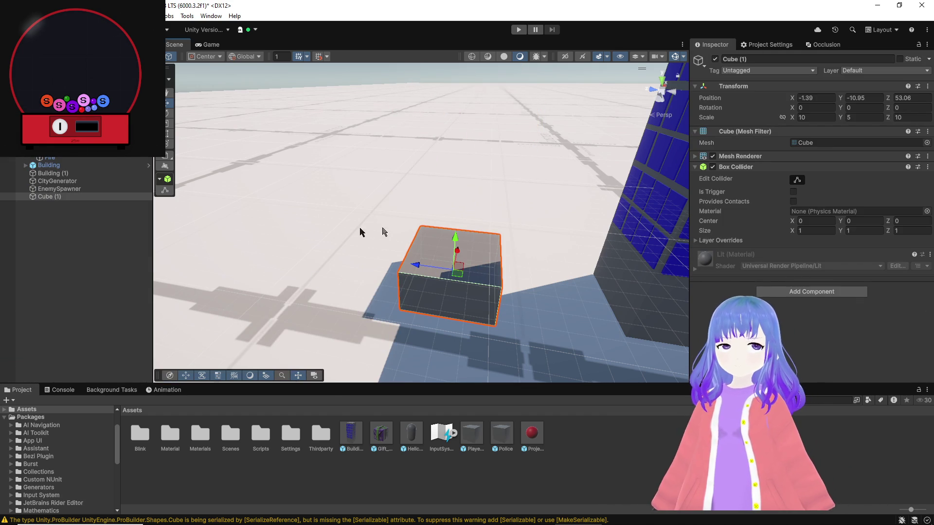
drag(100, 174, 60, 176)
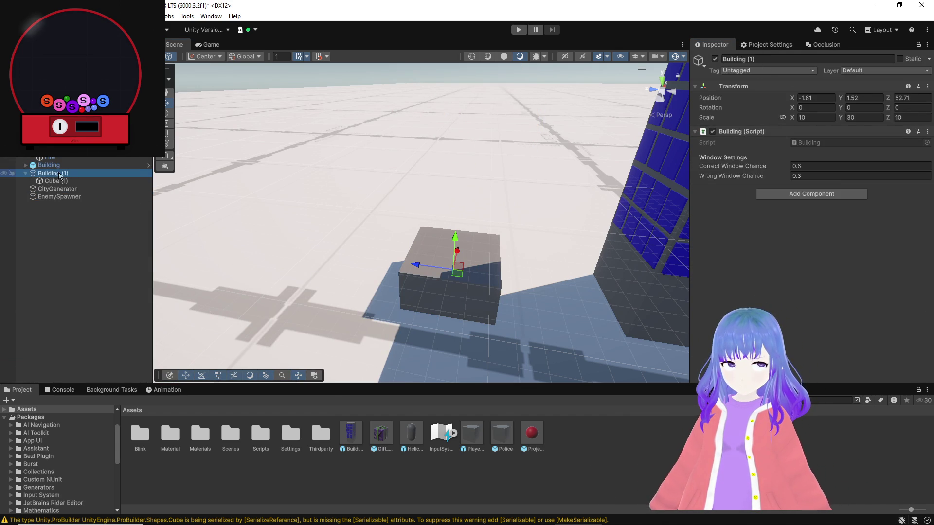
Rename the block Floor1 and stack a duplicate, Floor1 (1), on top at Y -0.2489.
click(59, 183)
click(763, 62)
text(Floor1)
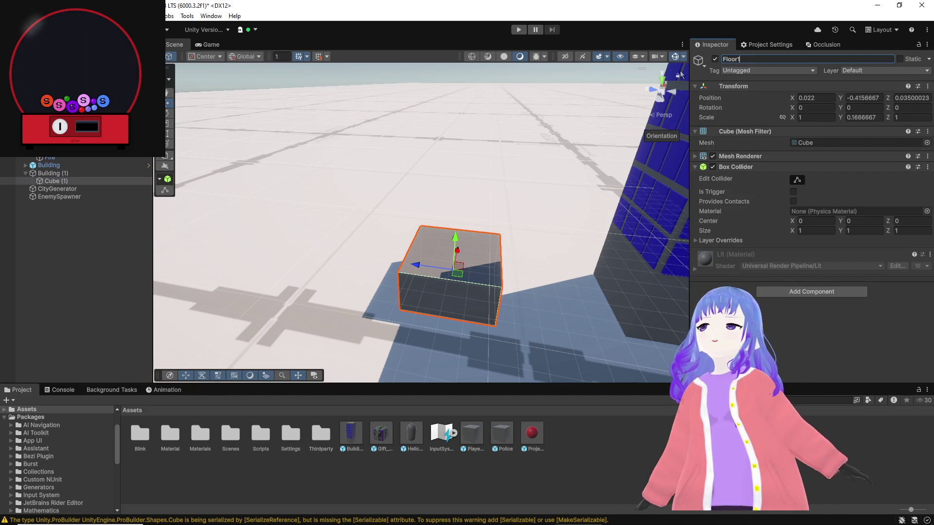
drag(577, 108, 530, 147)
drag(459, 162, 475, 105)
scroll(up, 3)
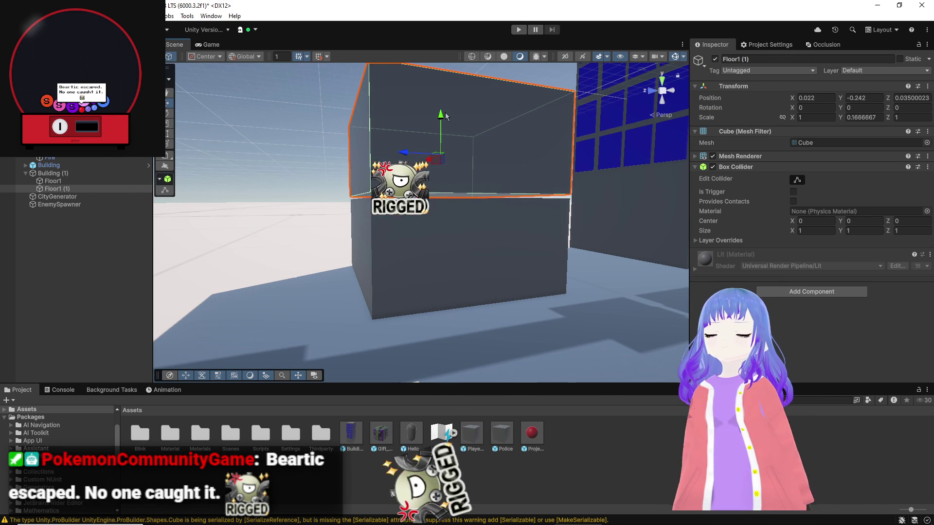
drag(444, 120, 496, 156)
Select the window cubes along one side of a floor on the original building.
scroll(up, 3)
click(499, 158)
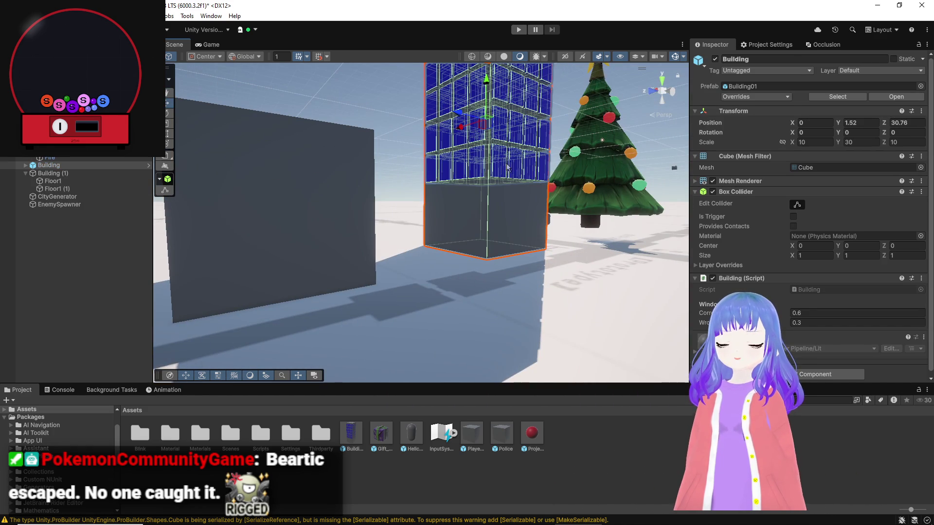
click(506, 166)
click(516, 165)
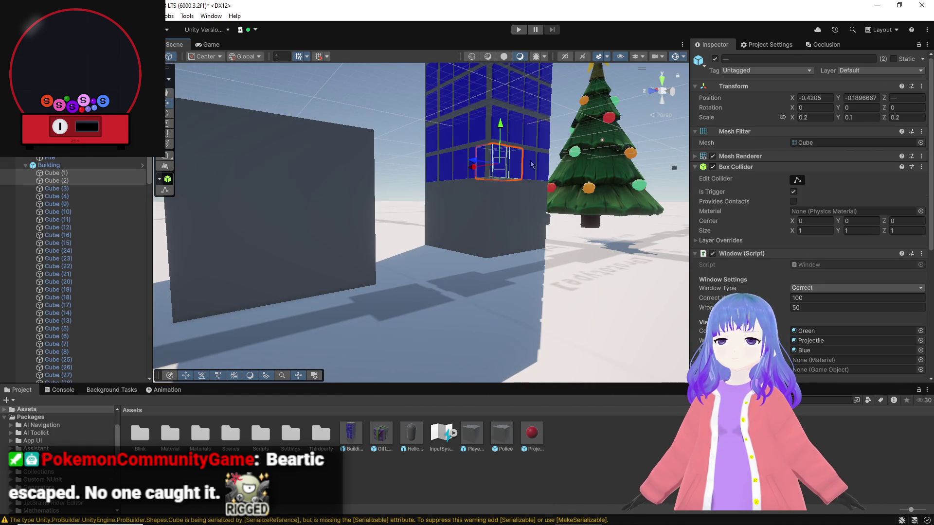
click(533, 166)
click(543, 168)
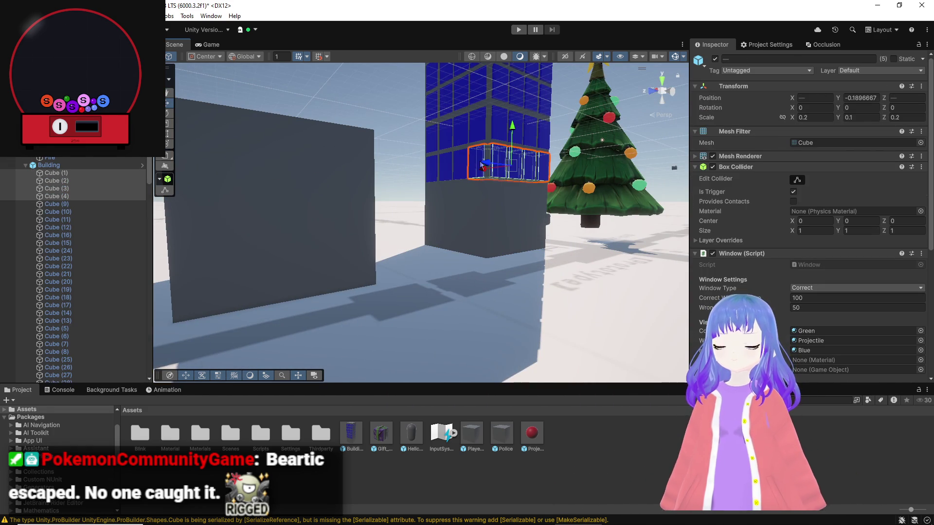
scroll(up, 3)
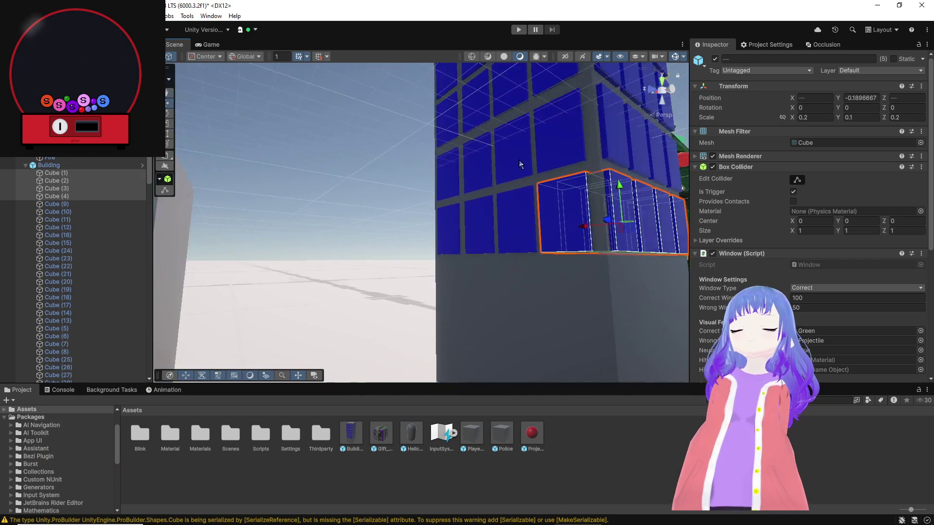
scroll(up, 3)
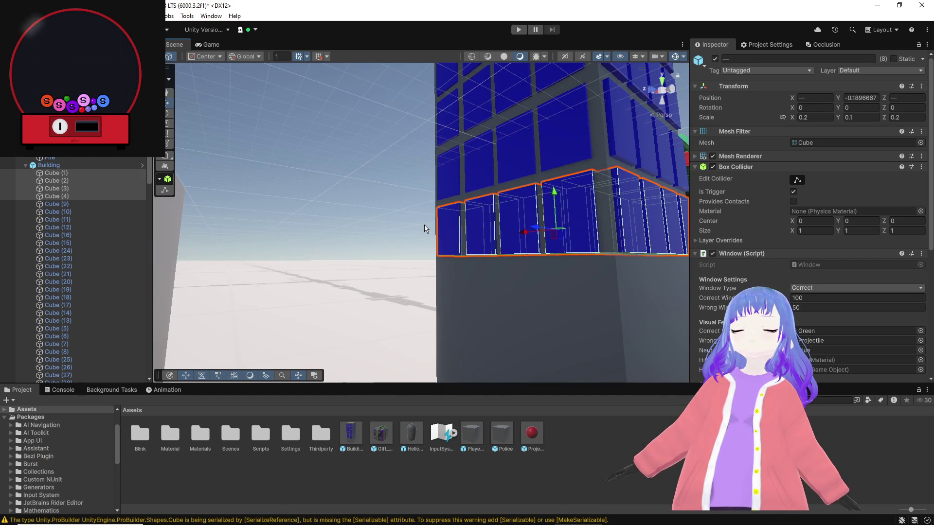
scroll(up, 3)
Add the window cubes from the floor's other sides, completing the 16-cube selection.
drag(519, 230, 567, 243)
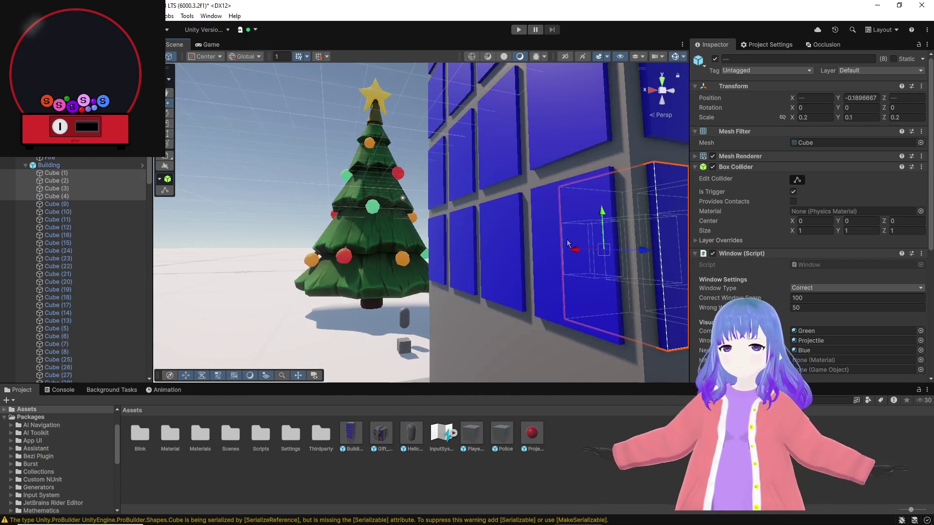
click(567, 243)
click(491, 238)
click(439, 243)
drag(439, 243, 506, 241)
click(505, 241)
drag(388, 236, 119, 307)
click(308, 203)
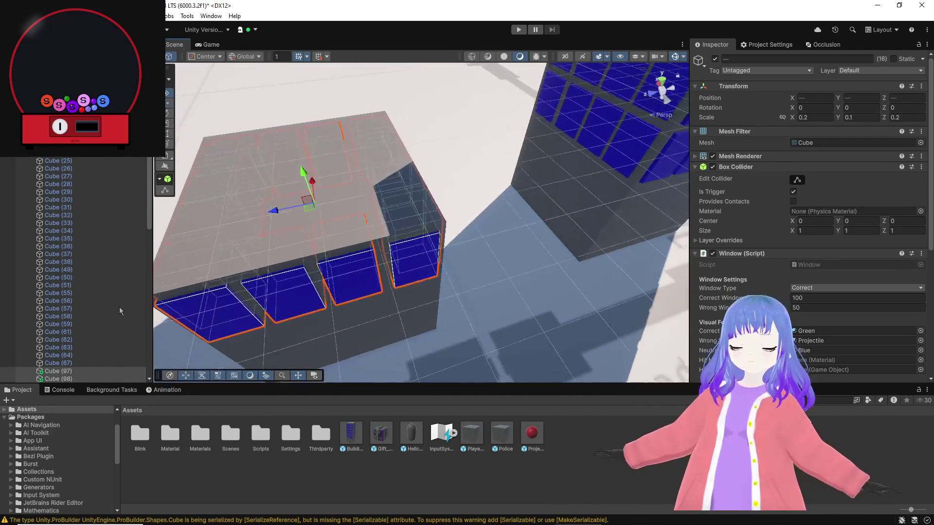
Paste the 16 window cubes into Building (1) and move them inside Floor1 (1).
scroll(down, 3)
scroll(down, 3)
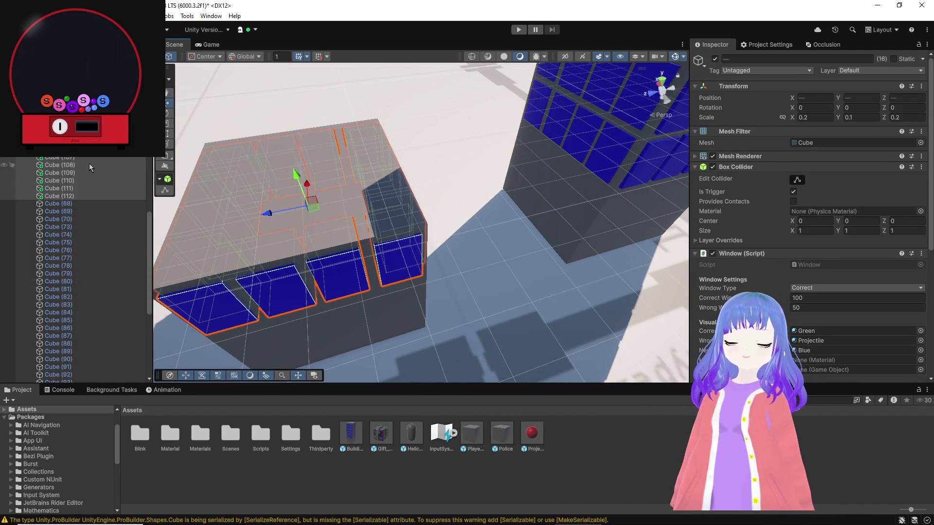
scroll(down, 3)
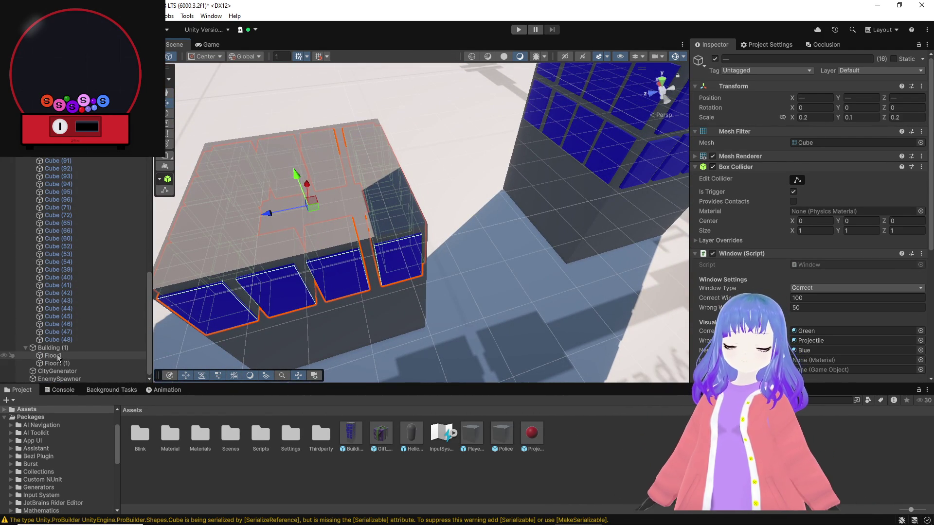
click(59, 365)
right_click(58, 365)
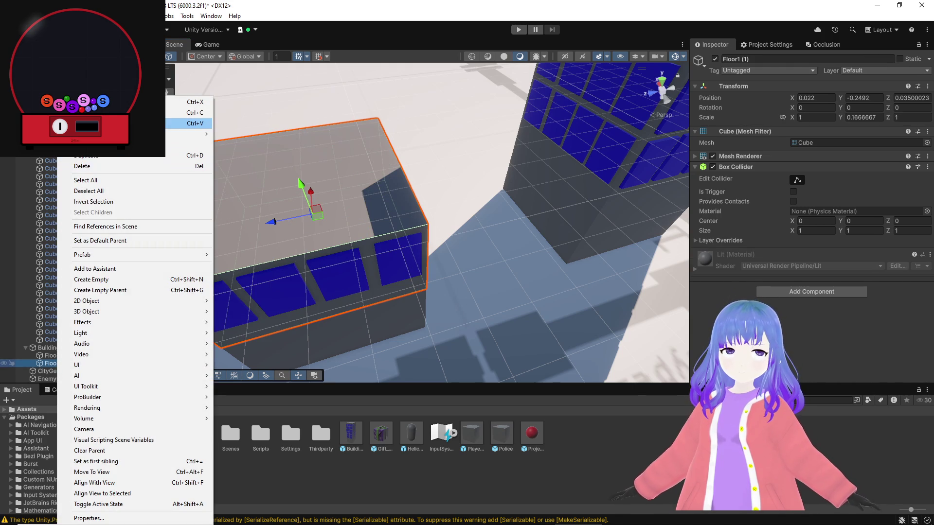
click(121, 123)
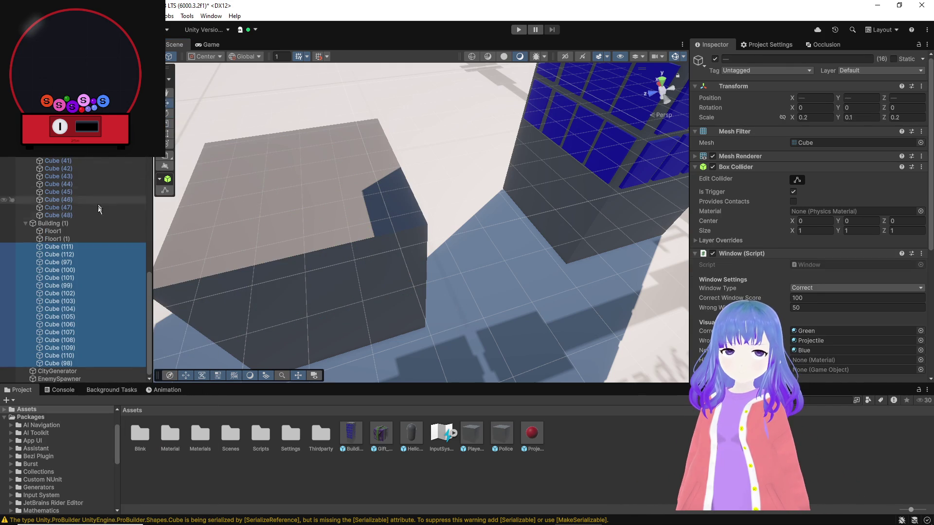
drag(63, 249, 66, 237)
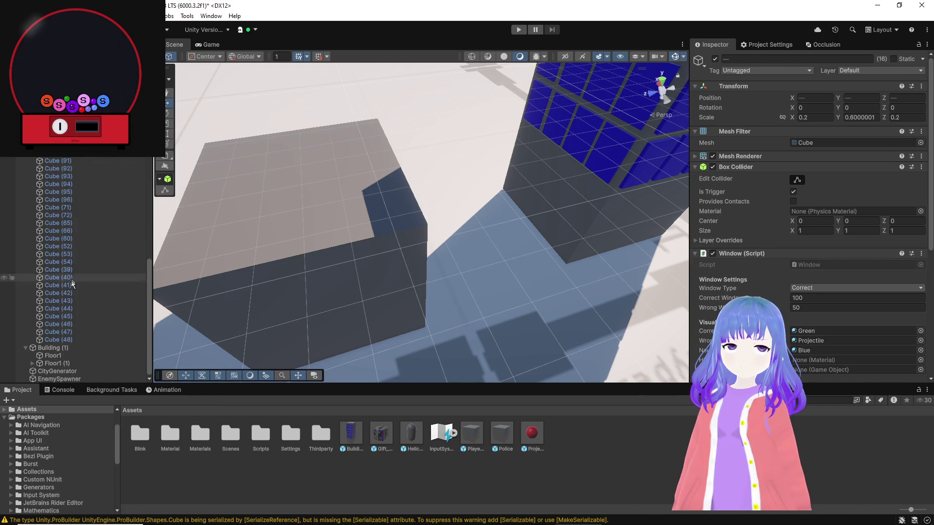
click(42, 362)
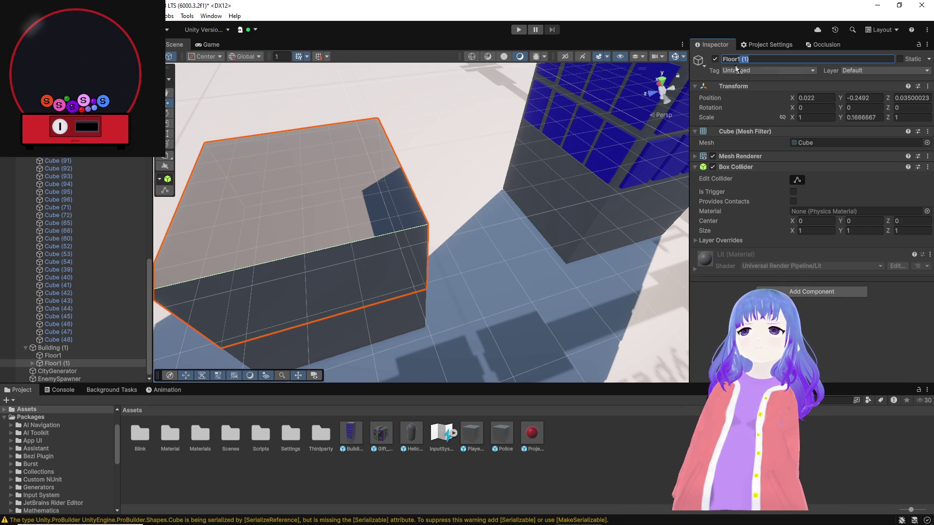
key(ctrl+z)
key(ctrl+z)
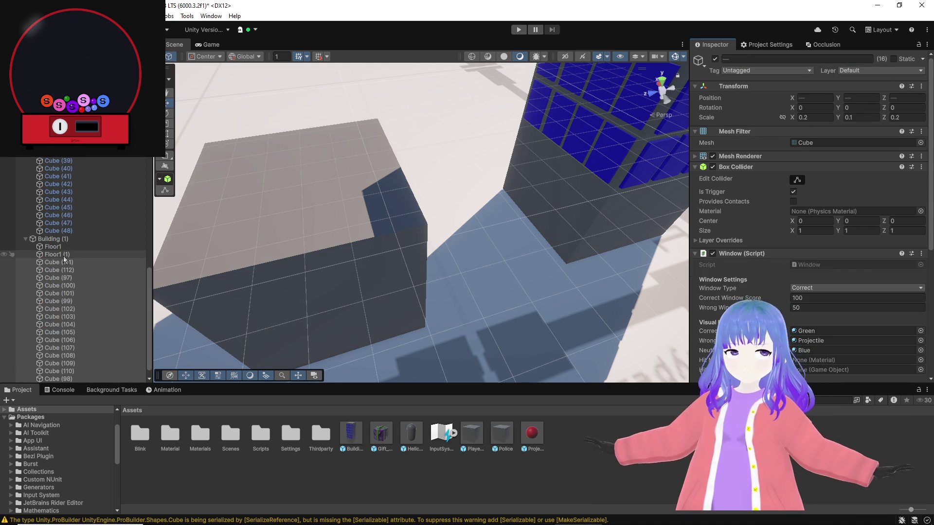
key(ctrl+y)
key(ctrl+y)
right_click(50, 380)
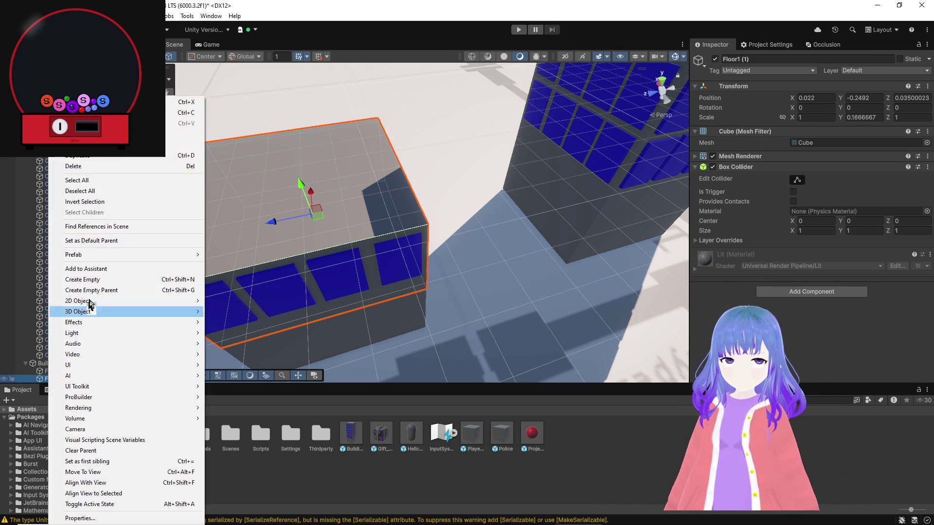
click(199, 88)
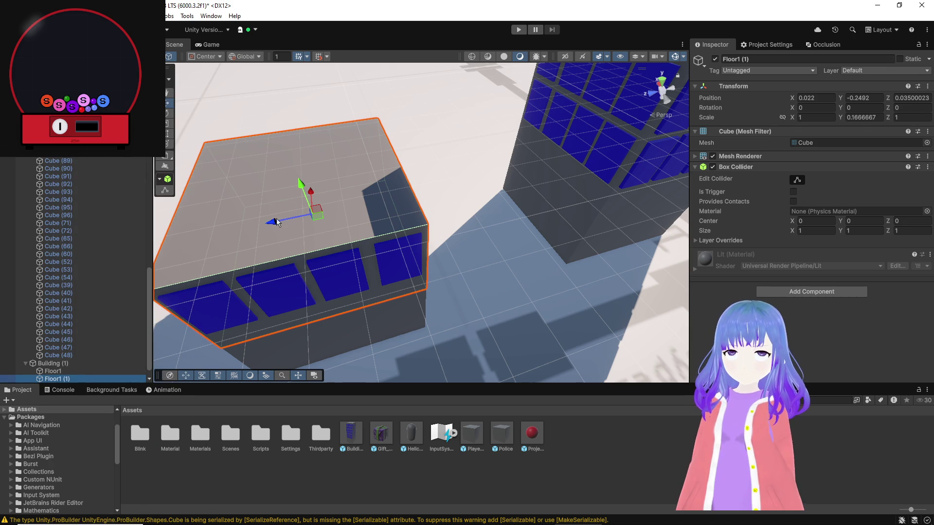
Select window cubes Cube (97) through Cube (112) and copy them.
click(278, 300)
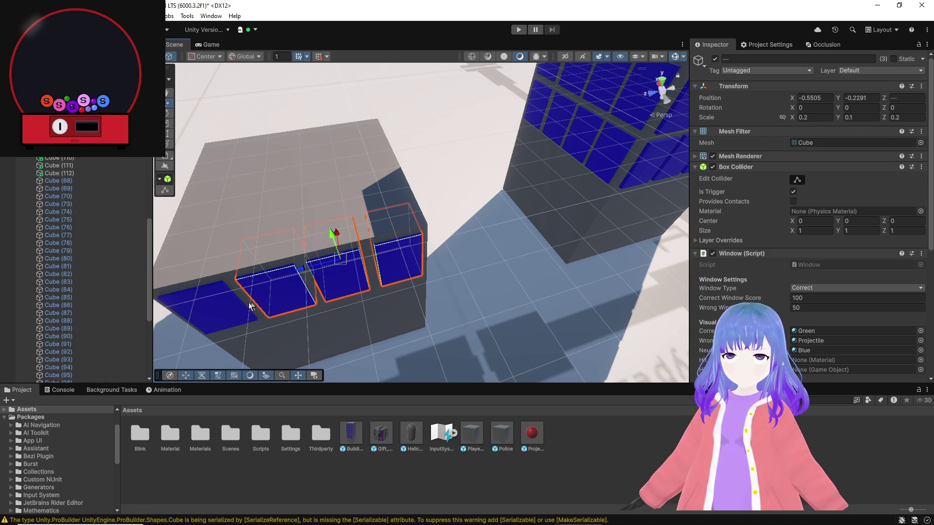
click(71, 173)
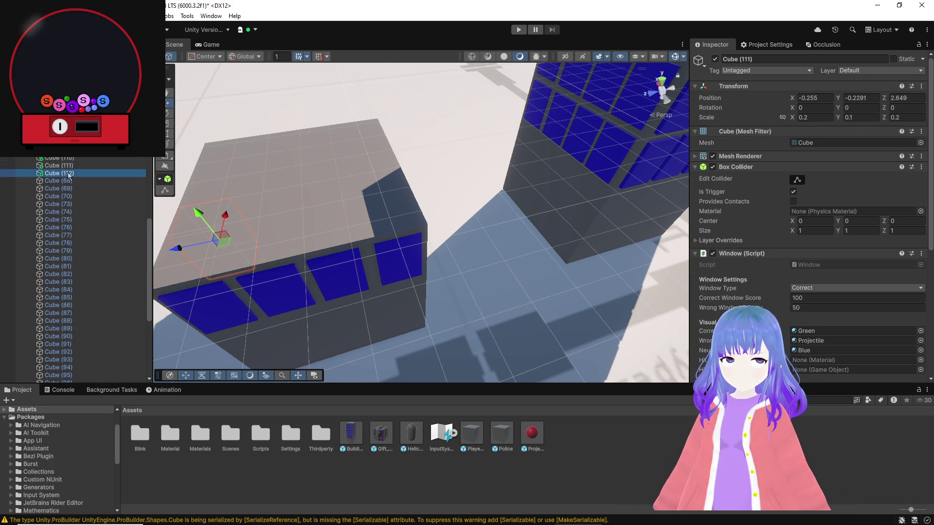
scroll(up, 3)
click(73, 115)
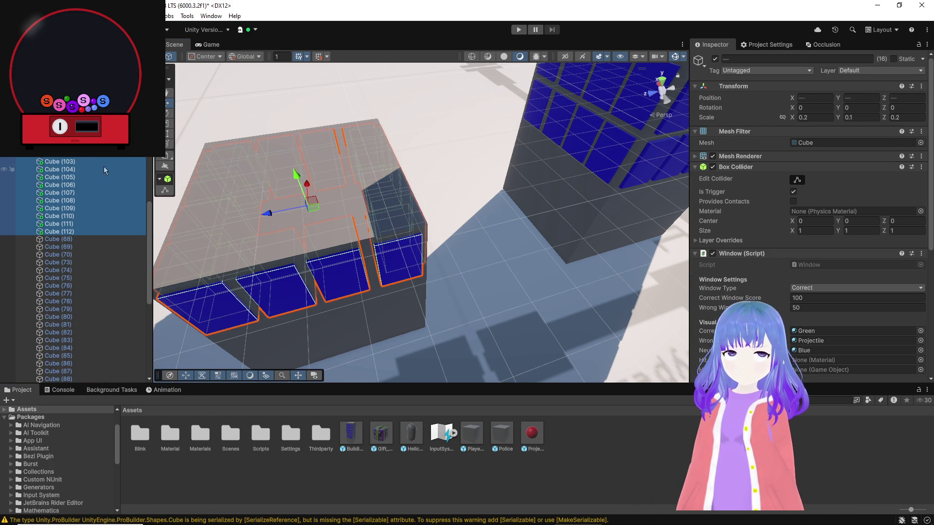
right_click(104, 166)
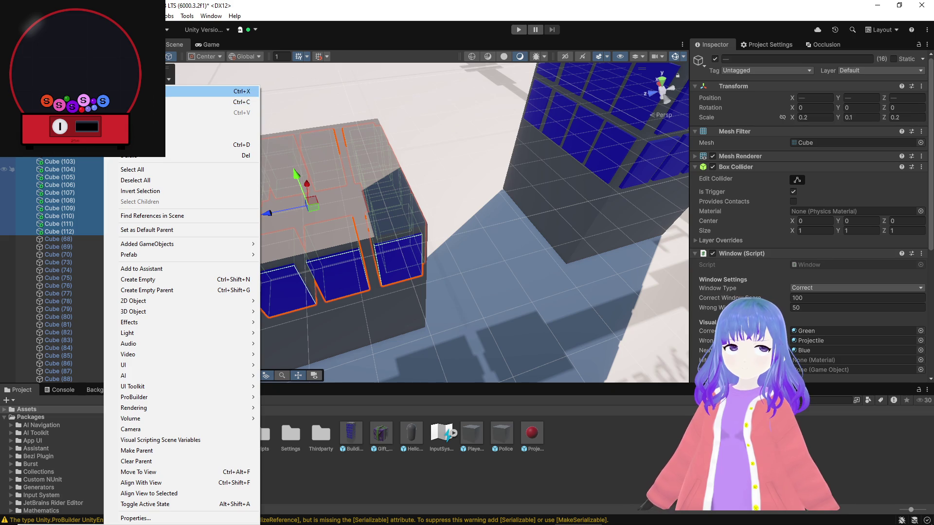
click(145, 102)
Paste the cubes under Floor1 (1) as children, keeping their world transform.
scroll(down, 3)
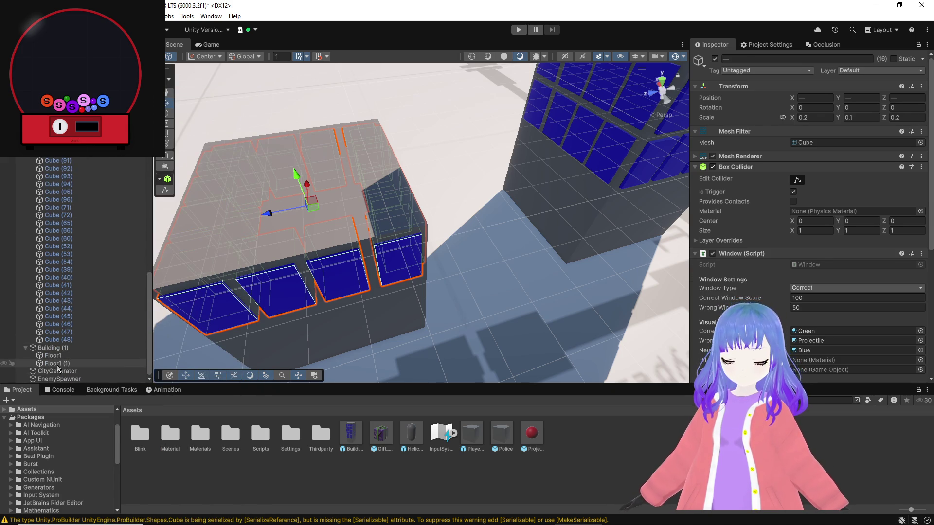
right_click(57, 365)
mouse_move(195, 134)
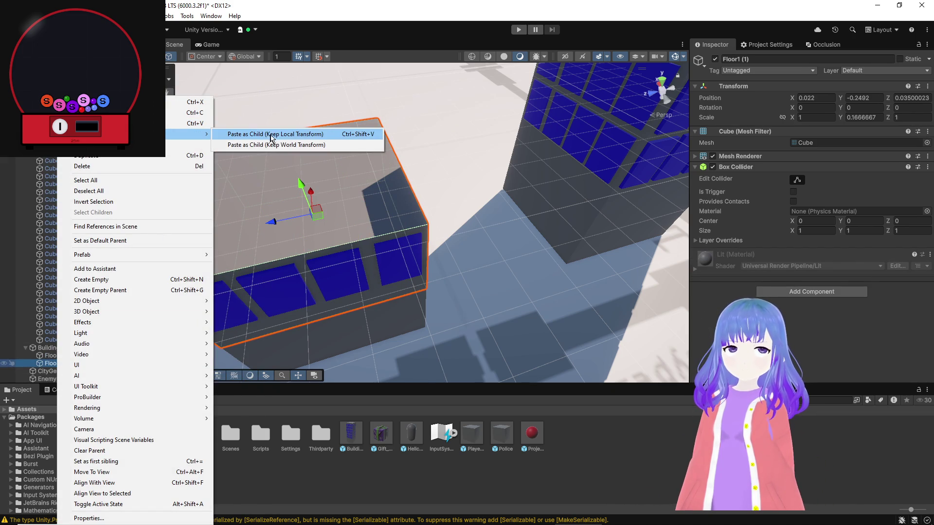
click(271, 144)
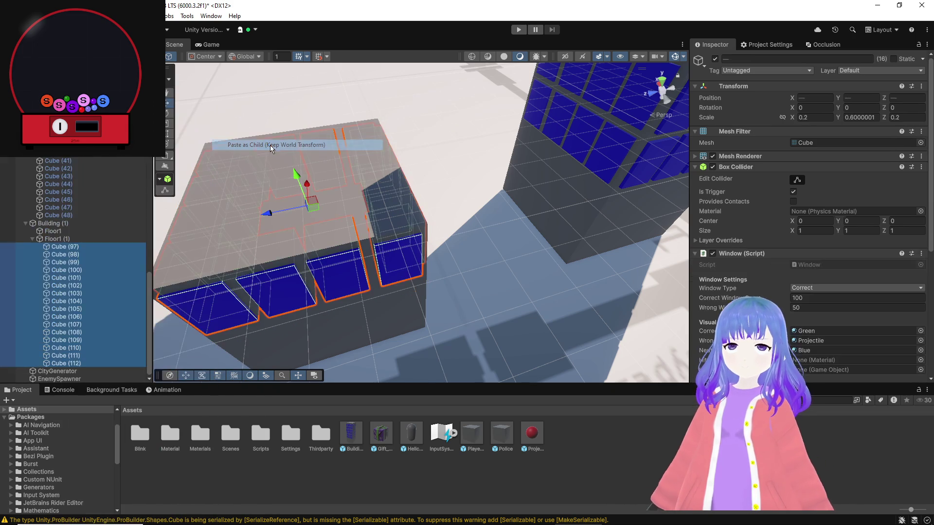
drag(288, 244, 485, 200)
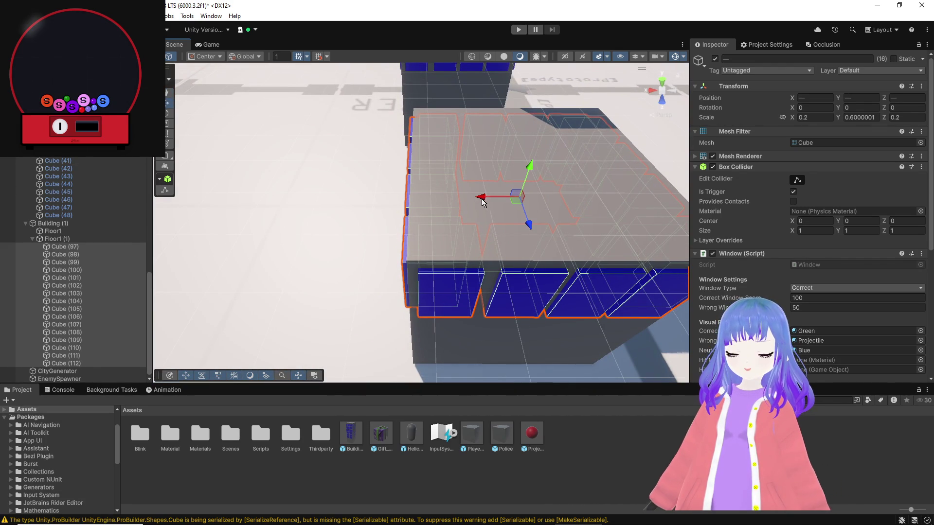
Rename Floor1 (1) to Floor2 and stack a duplicate, Floor2 (1), above it at Y -0.09.
click(54, 239)
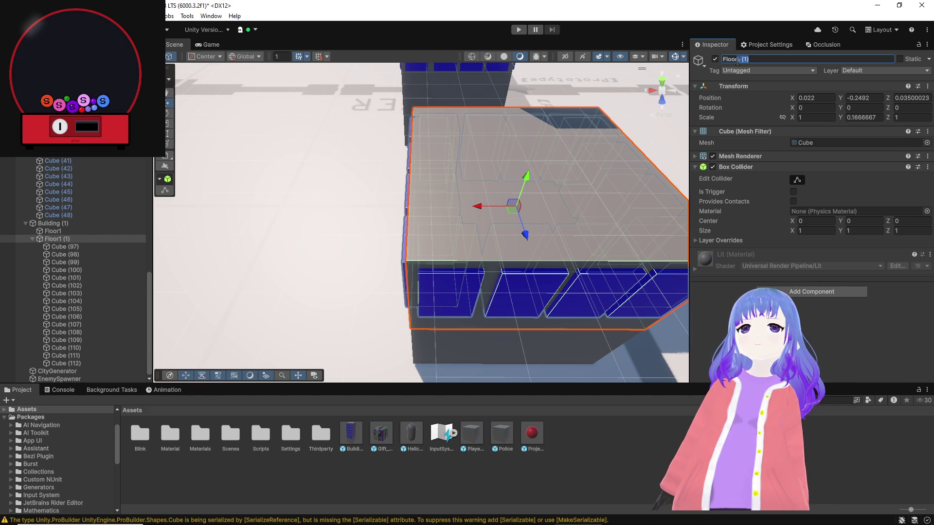
right_click(592, 176)
drag(560, 183, 301, 161)
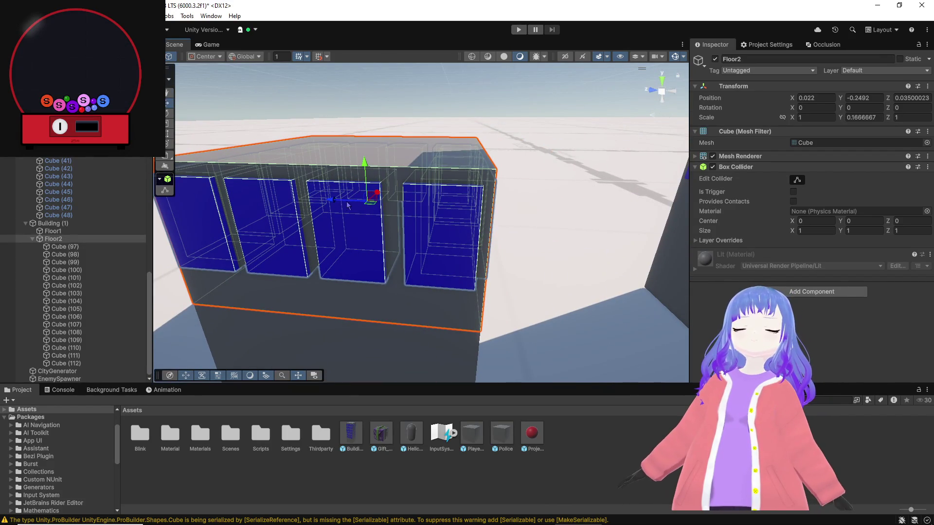
scroll(down, 3)
drag(331, 200, 311, 236)
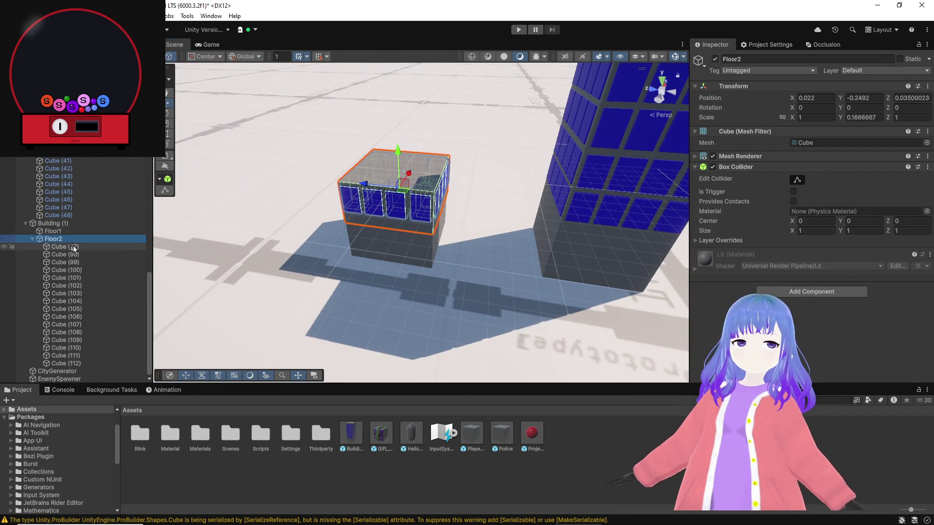
key(ctrl+d)
drag(400, 152, 394, 108)
Duplicate Floor2 (1) into Floor2 (2) and align it one storey higher.
scroll(up, 3)
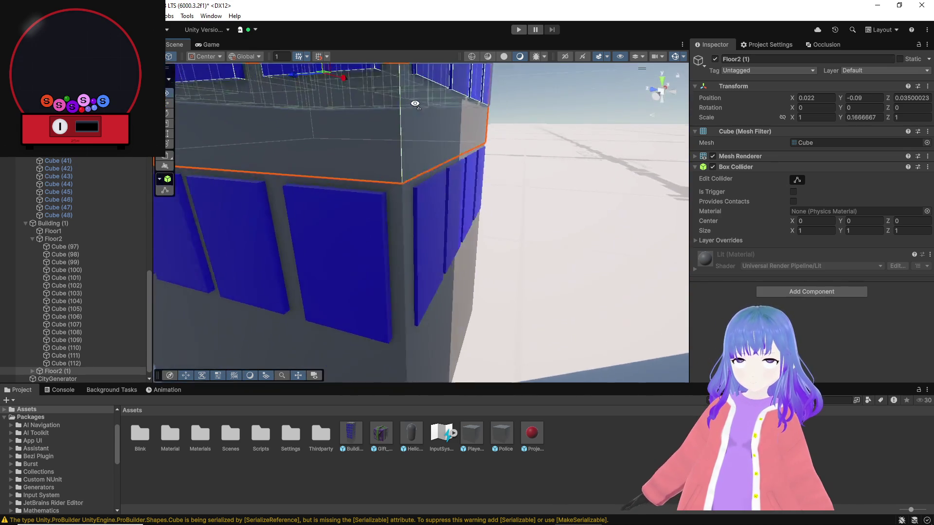
scroll(down, 3)
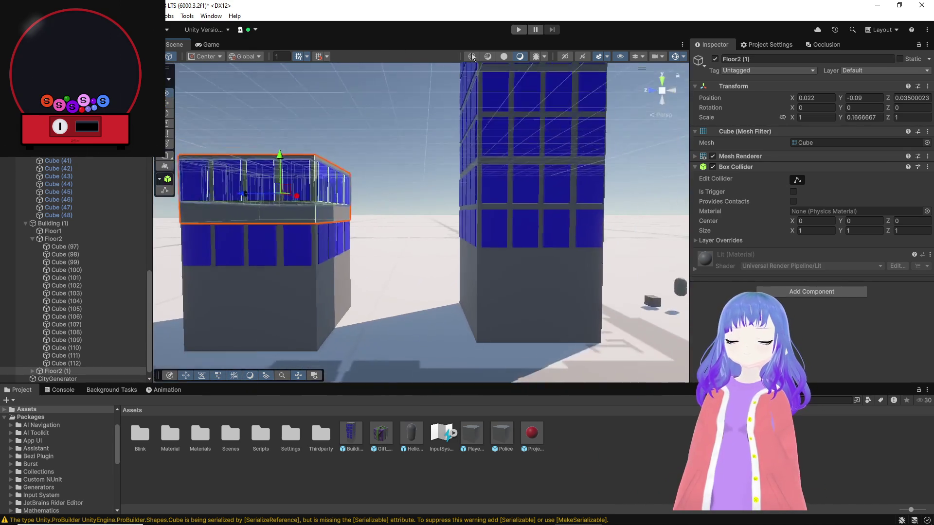
key(Up)
key(Left)
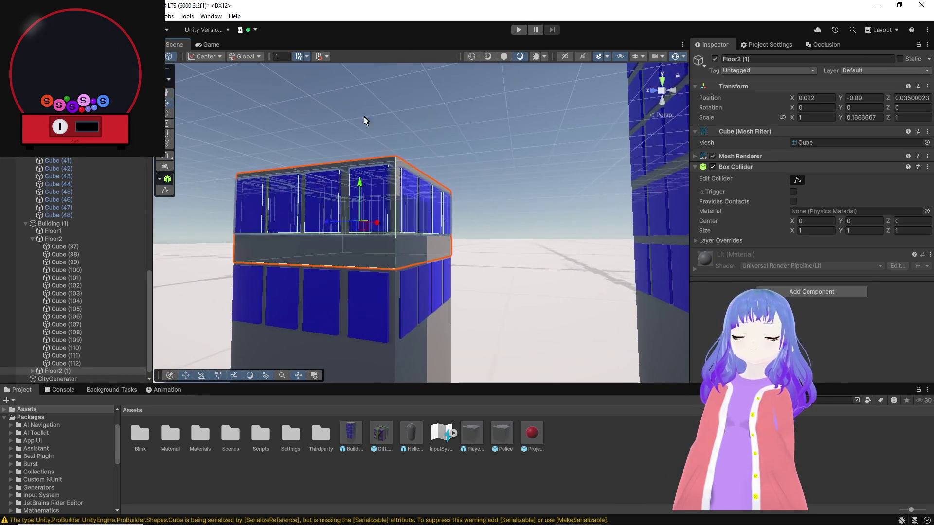
key(ctrl+d)
drag(359, 183, 337, 70)
key(w)
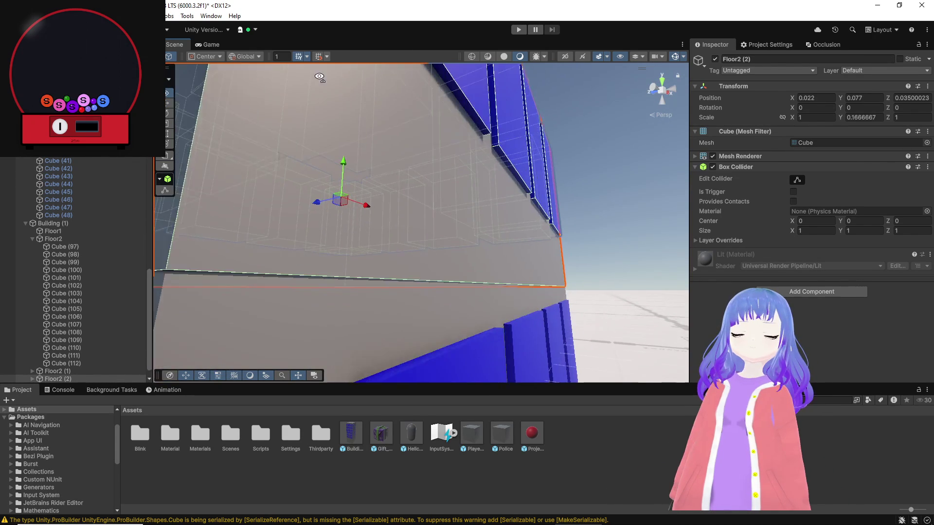
drag(350, 163, 350, 164)
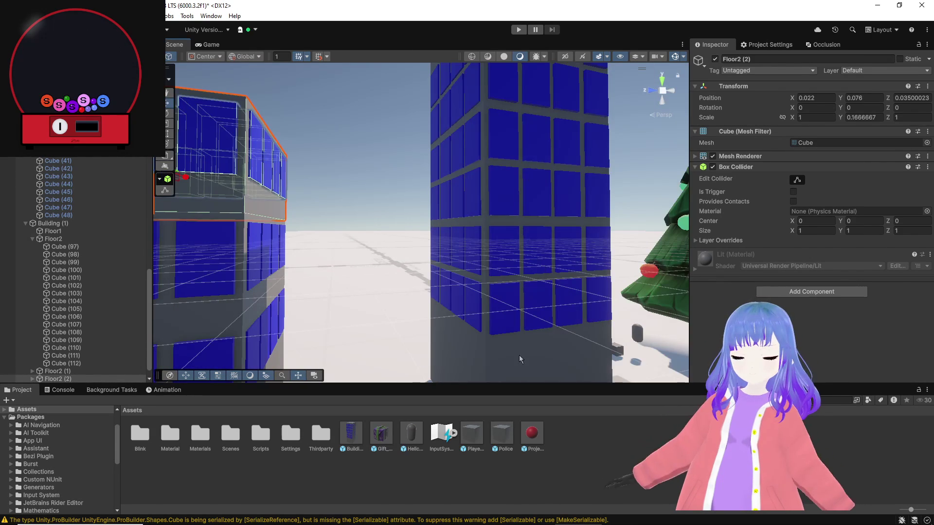
Inspect the other building's tag and layer settings for comparison.
click(518, 354)
drag(510, 353, 602, 151)
click(759, 71)
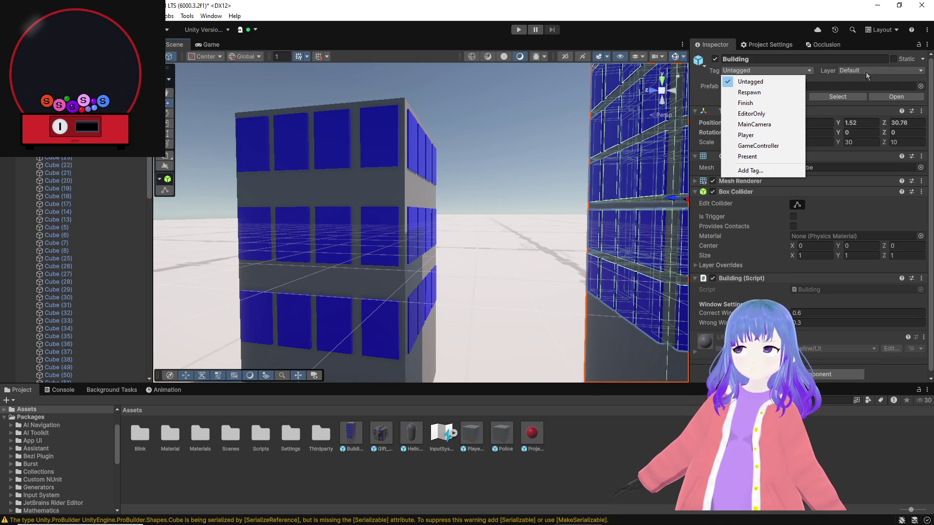
click(866, 72)
Put Floor2 and all its children on the Building layer.
click(377, 184)
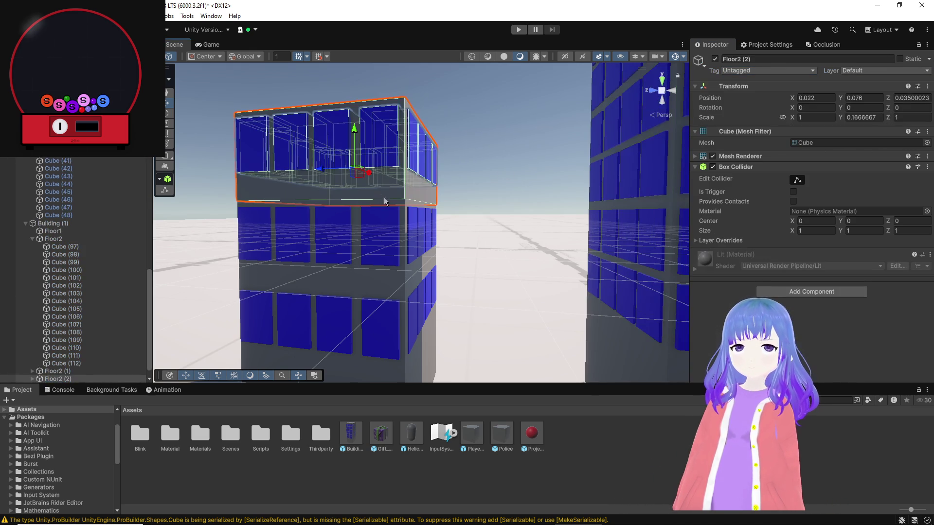
click(378, 286)
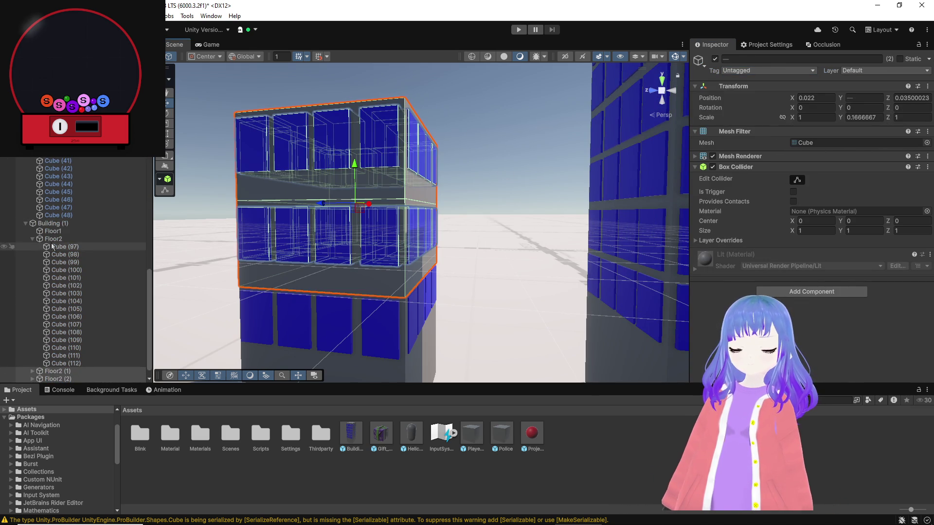
click(53, 238)
click(854, 72)
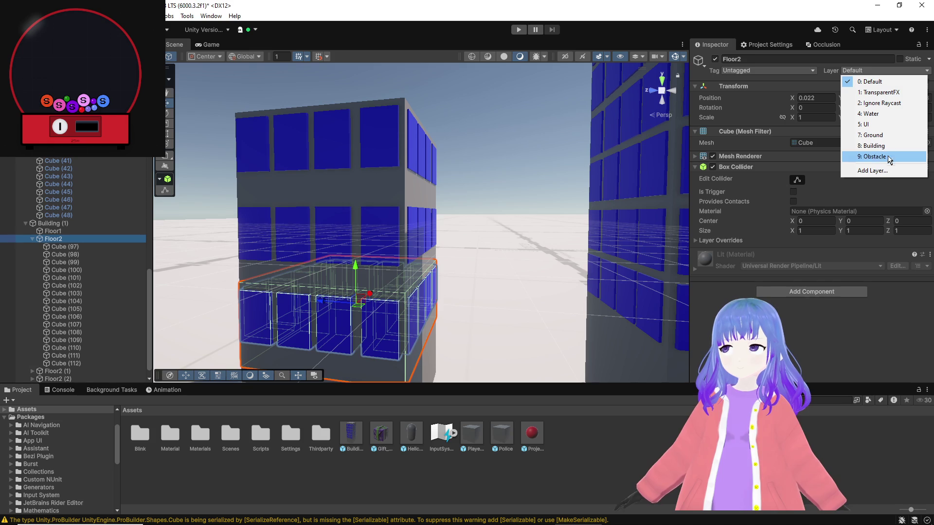
click(875, 146)
click(420, 283)
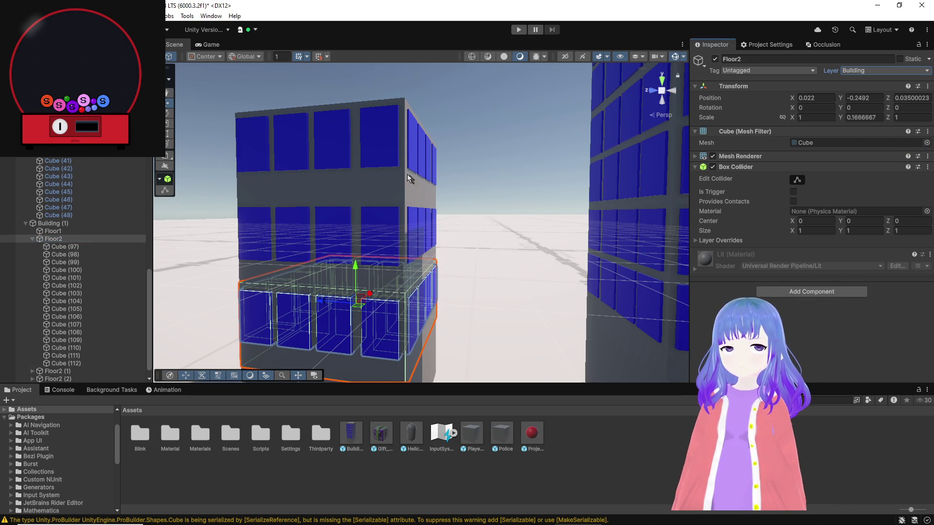
Raise Floor2 (3) one storey up and fine-tune its height.
click(351, 183)
drag(353, 128, 355, 95)
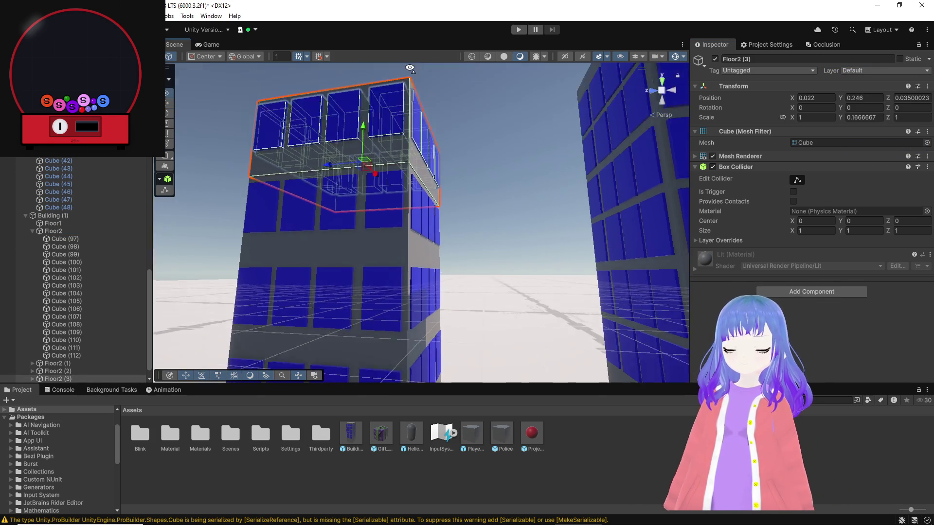
scroll(up, 3)
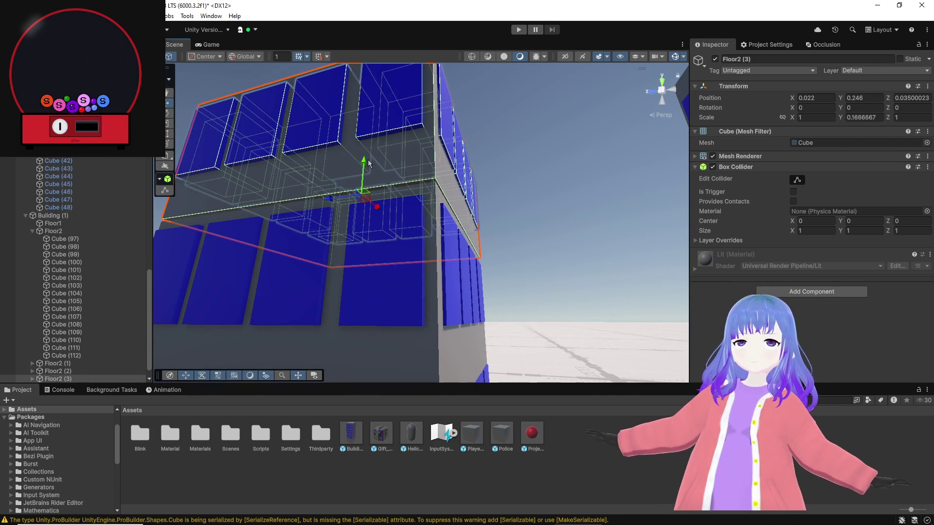
click(368, 162)
click(366, 161)
drag(363, 161, 398, 178)
scroll(up, 3)
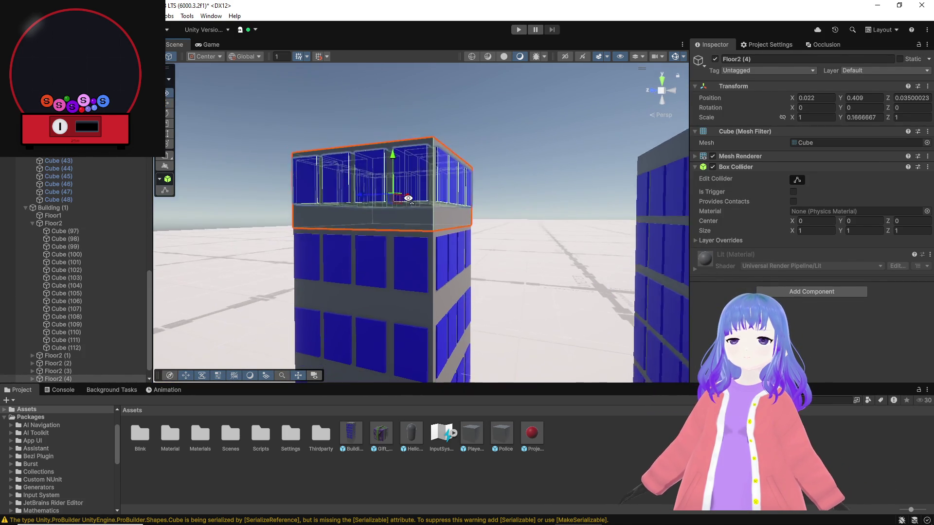
scroll(down, 3)
scroll(down, 3)
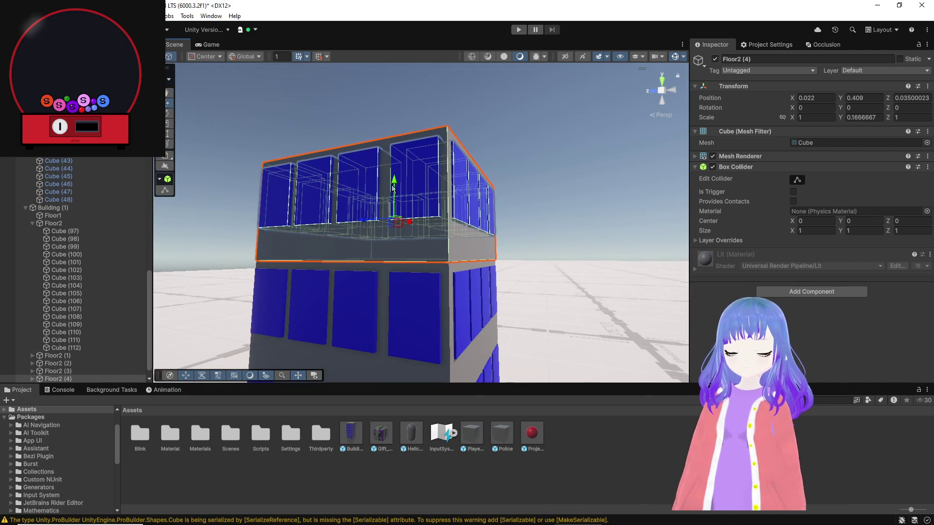
scroll(down, 3)
Duplicate further floors and stack Floor2 (5) and Floor2 (6) on top of the tower.
key(ctrl+d)
drag(396, 184, 366, 201)
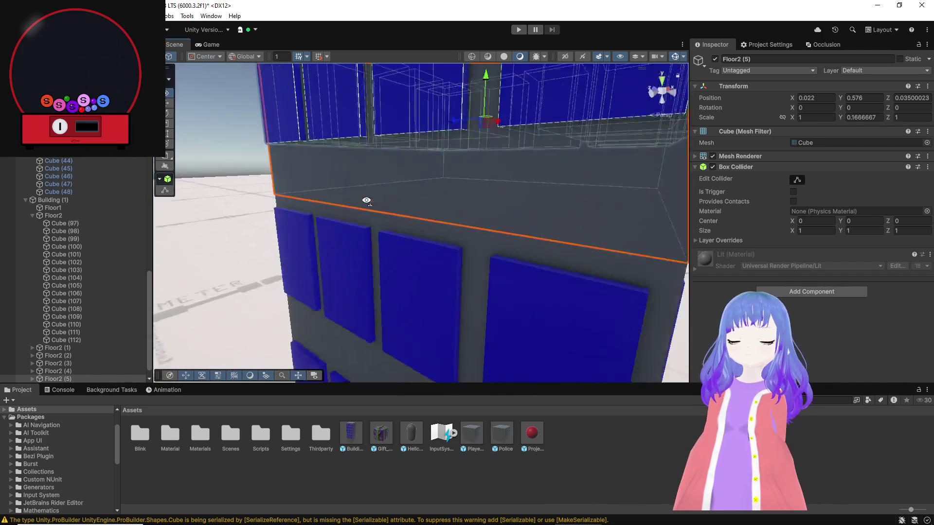
key(f)
drag(422, 178, 421, 137)
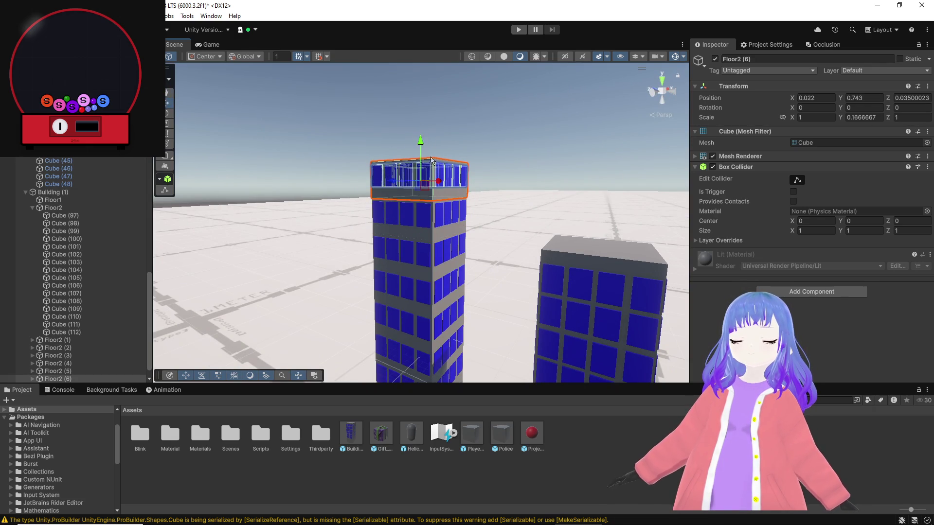
scroll(up, 3)
drag(431, 160, 434, 51)
scroll(down, 3)
scroll(up, 3)
scroll(down, 3)
scroll(up, 3)
scroll(down, 3)
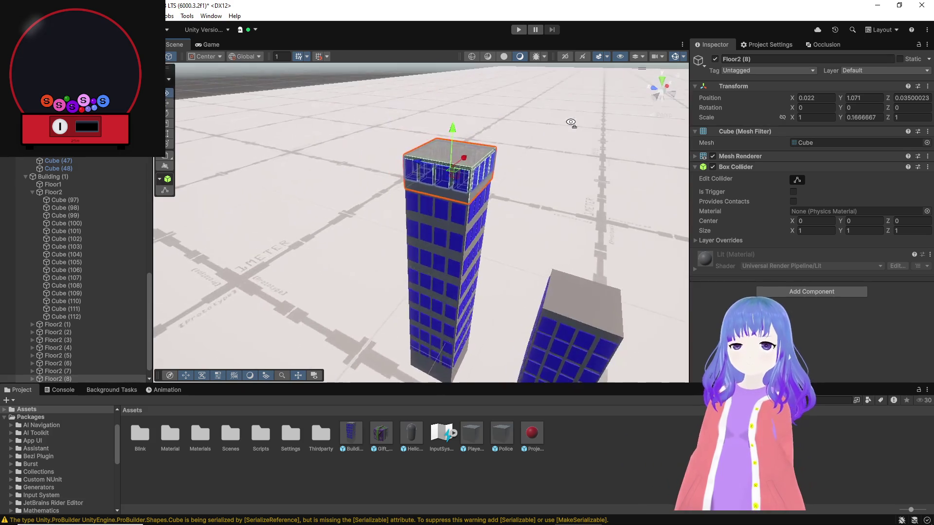
Duplicate Floor2 (8) into Floor2 (9) and level it at the top of the tower.
key(ctrl+d)
drag(486, 140, 488, 109)
drag(546, 155, 444, 119)
key(f)
scroll(down, 3)
drag(538, 152, 659, 175)
scroll(up, 3)
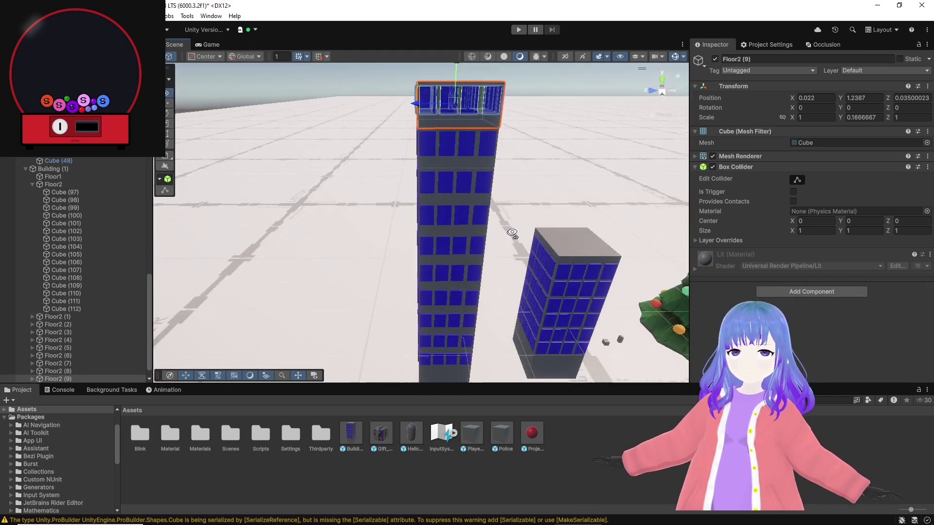
drag(533, 196, 379, 189)
Select Floor2 (8), (7) and (6) to check alignment, then clear the selection.
click(379, 189)
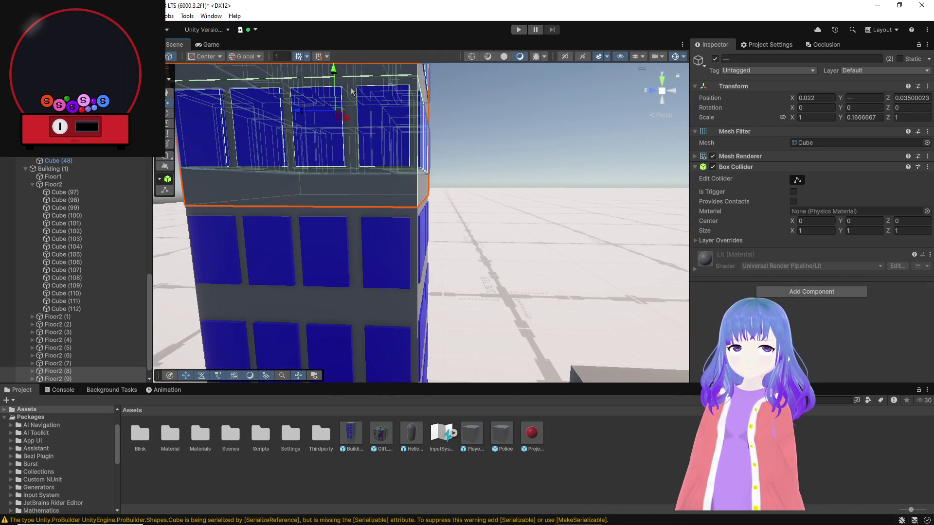
drag(362, 134, 297, 163)
click(328, 162)
click(342, 244)
drag(342, 243, 355, 152)
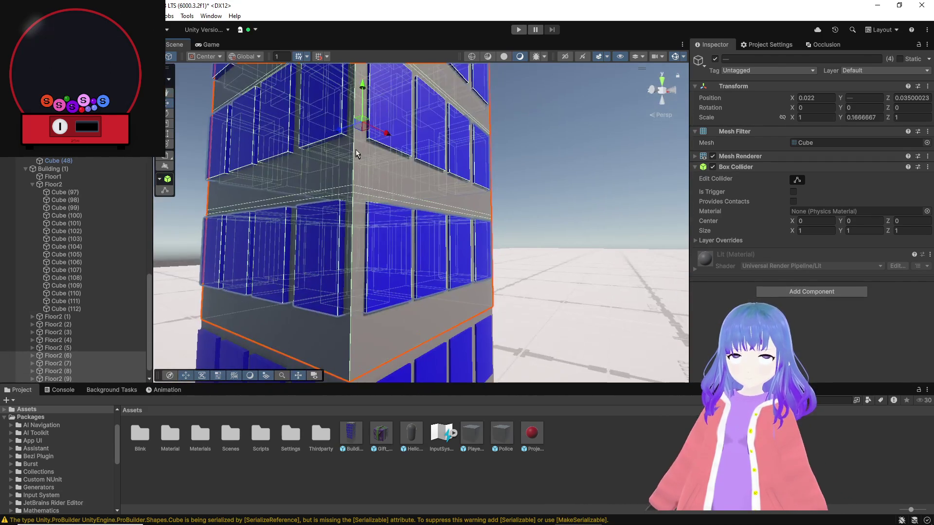
drag(365, 80, 448, 161)
click(447, 161)
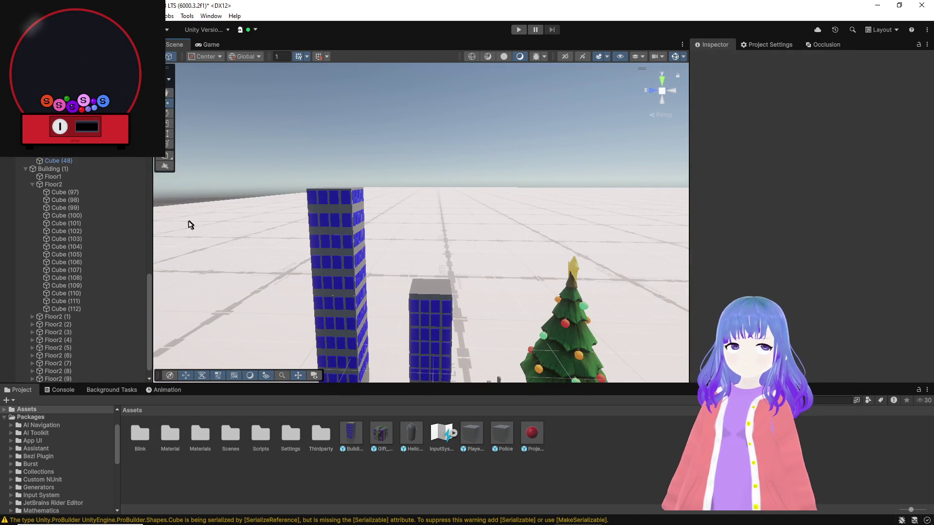
Rename the building to Building02 and put it and its children on the Building layer.
click(26, 170)
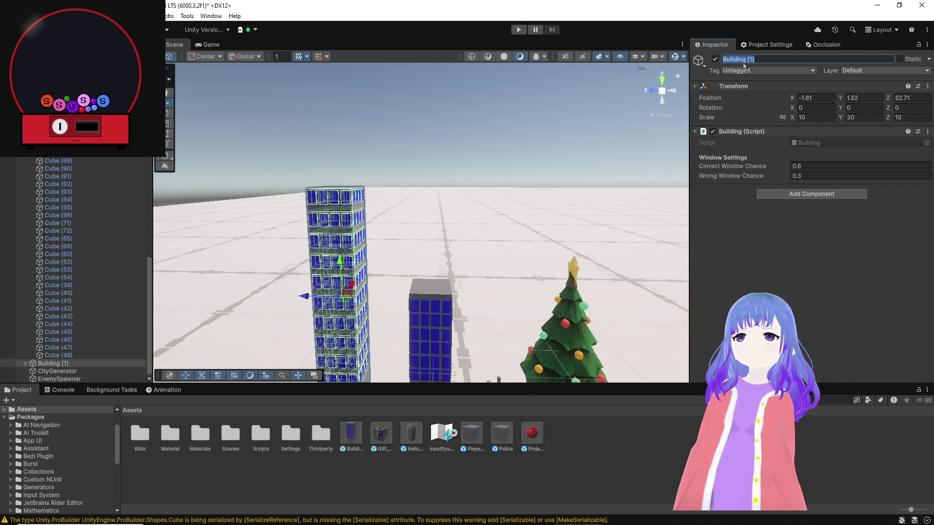
key(BackSpace)
key(BackSpace)
key(BackSpace)
text(02)
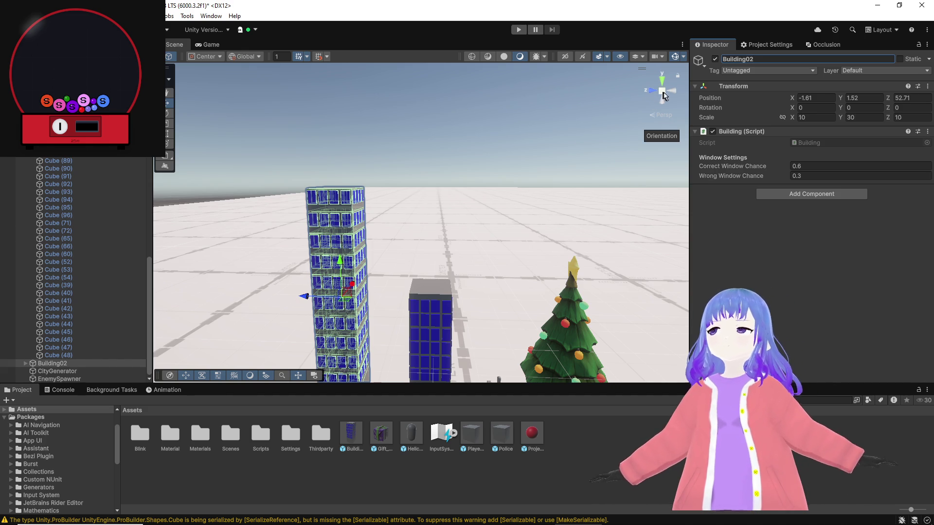
click(879, 71)
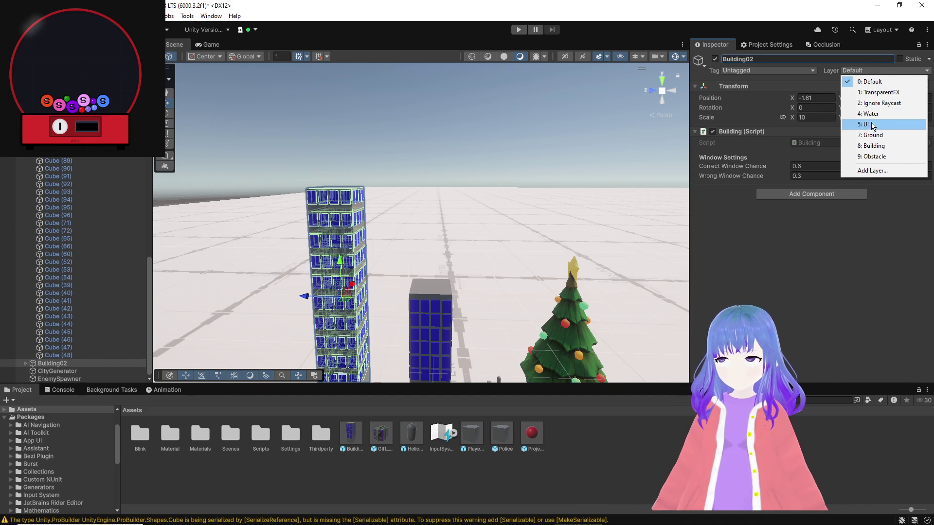
click(874, 145)
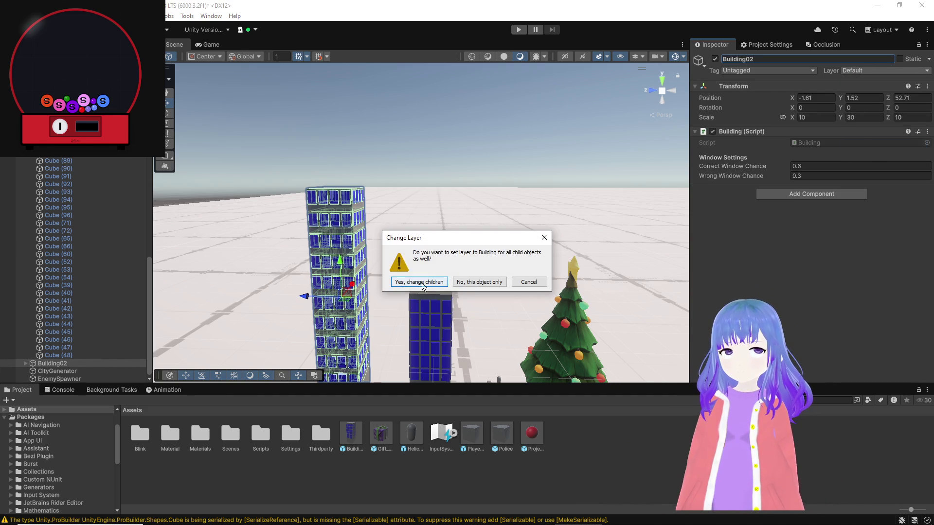
click(419, 282)
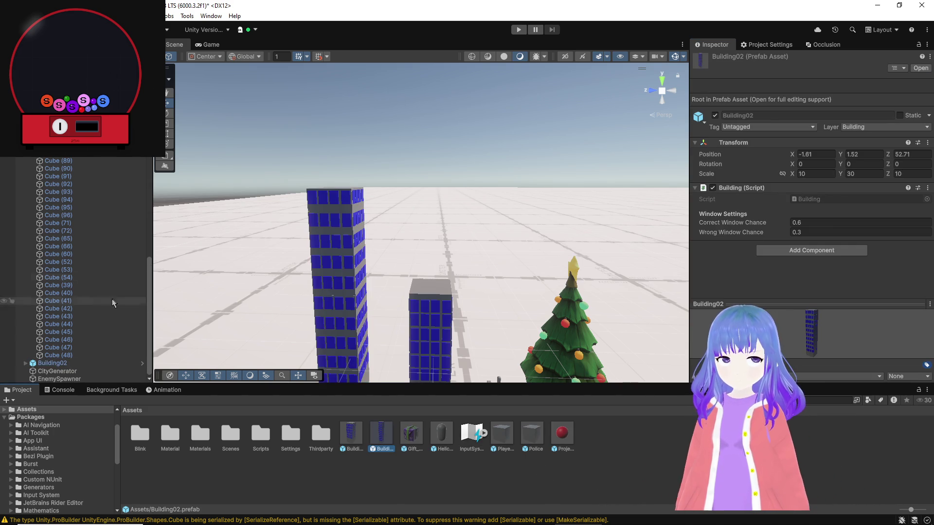
Add a second Building Prefabs entry in CityGenerator and assign Building02 to it.
click(57, 371)
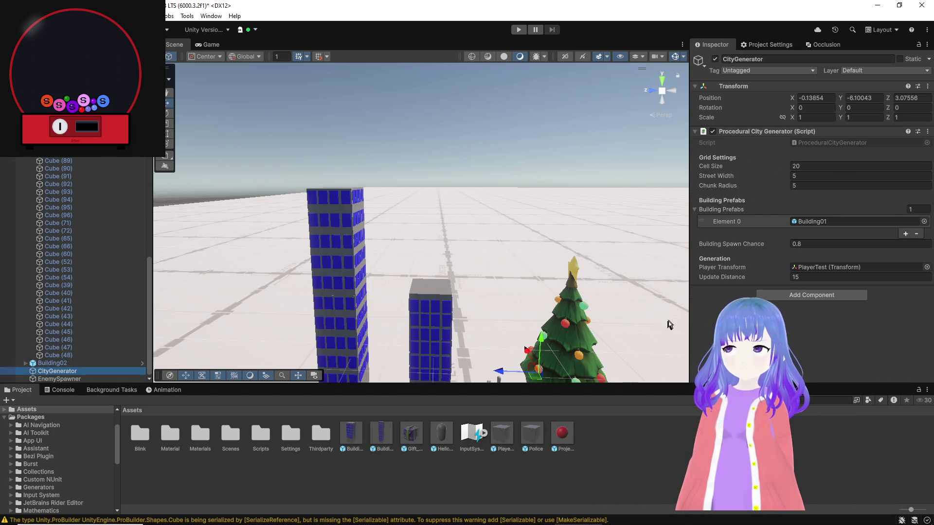
click(905, 235)
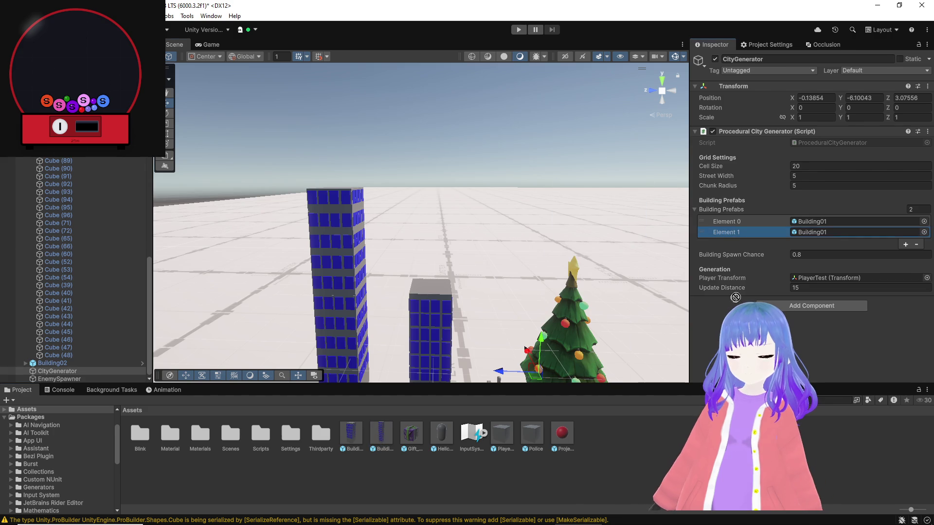
drag(584, 228, 531, 87)
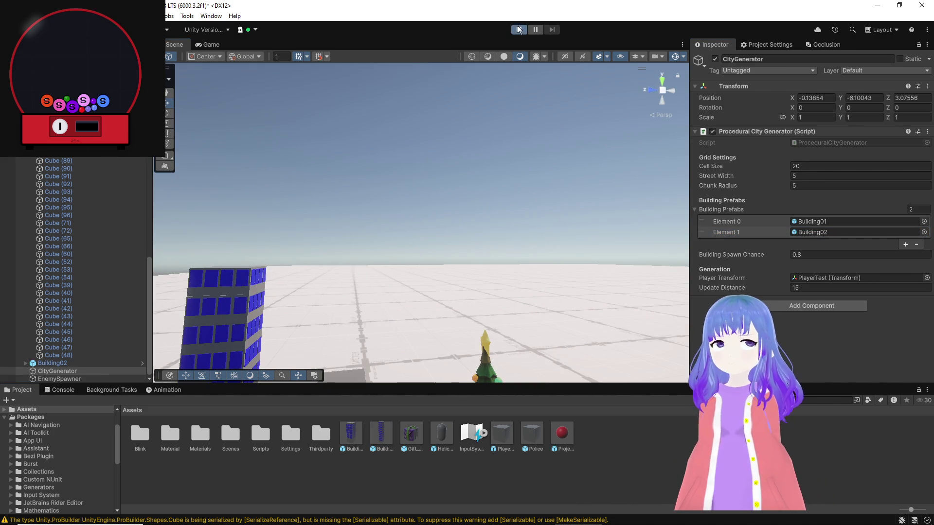
Start Play mode and frame the generated city in the Scene view.
click(519, 29)
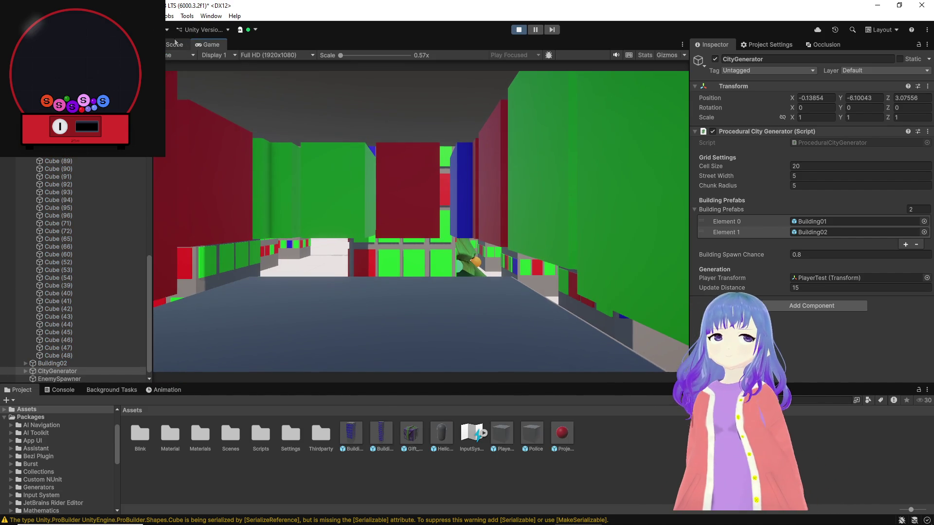
key(ctrl+1)
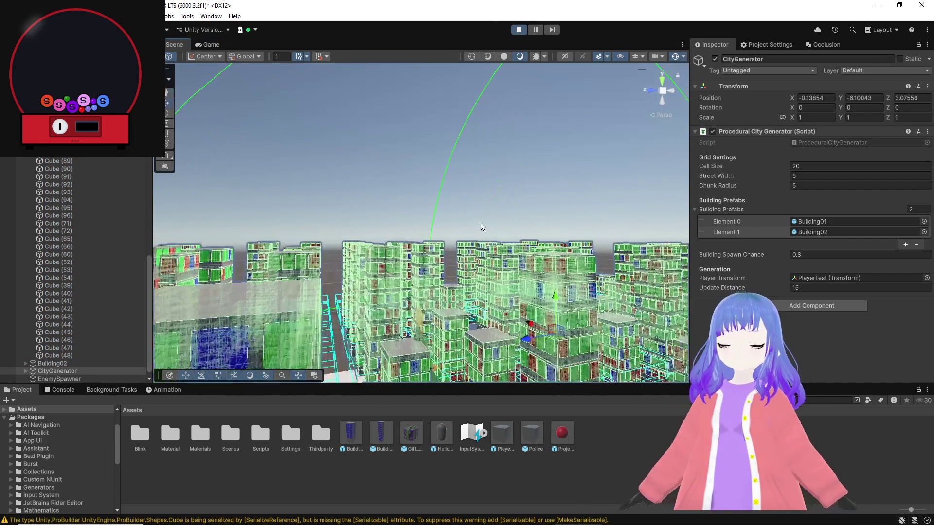
click(483, 227)
key(w)
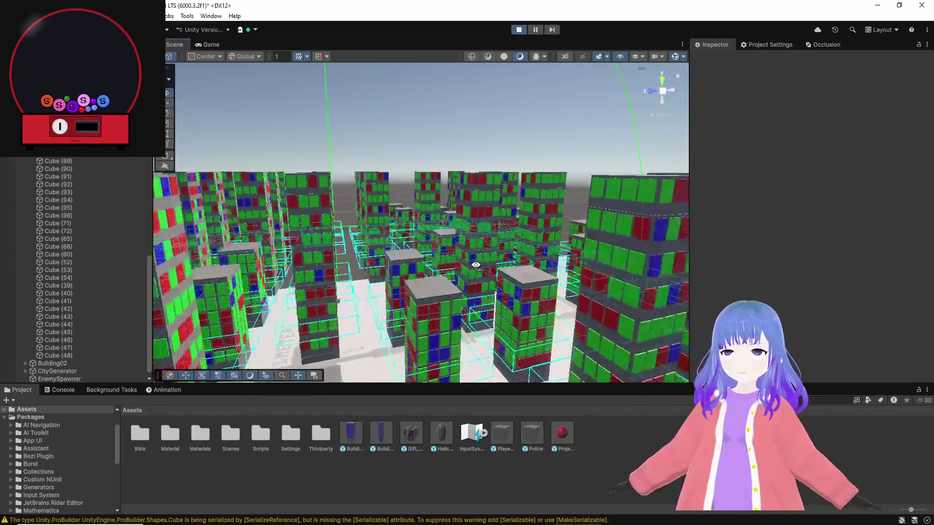
key(s)
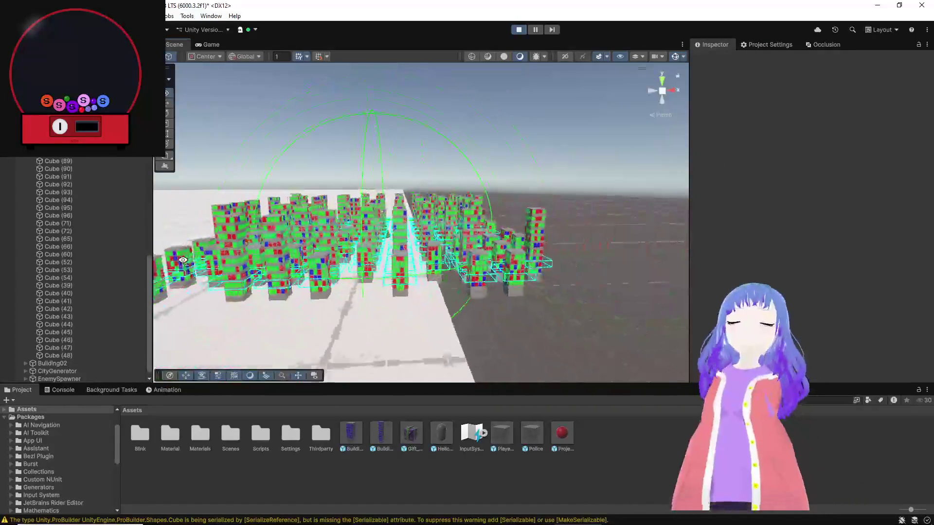
key(w)
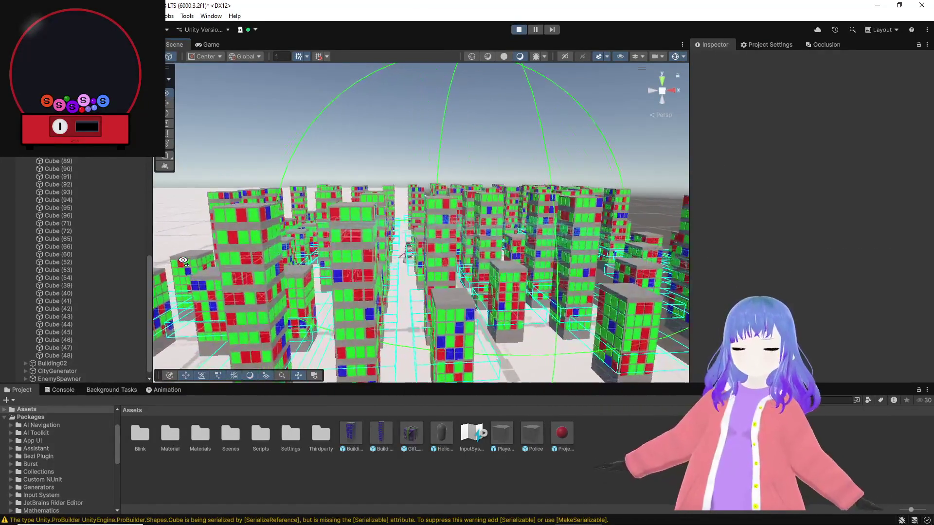
key(s)
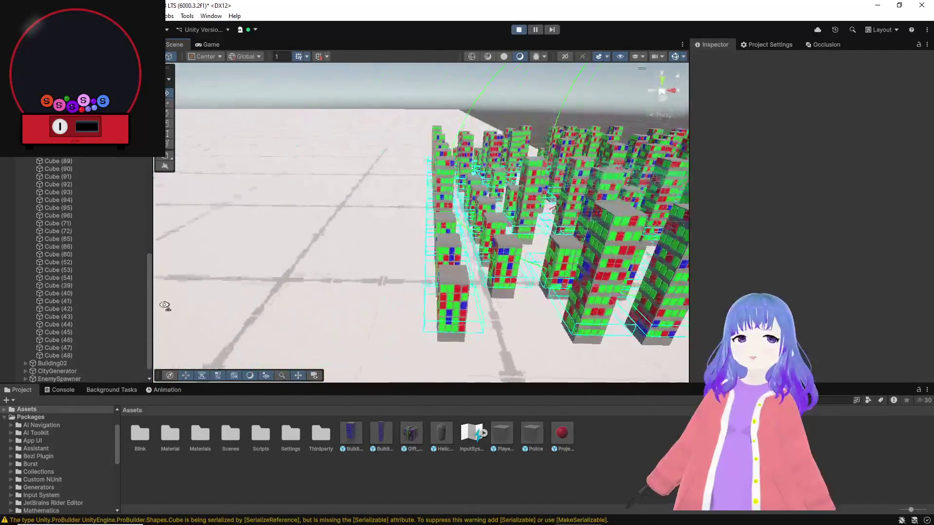
key(f)
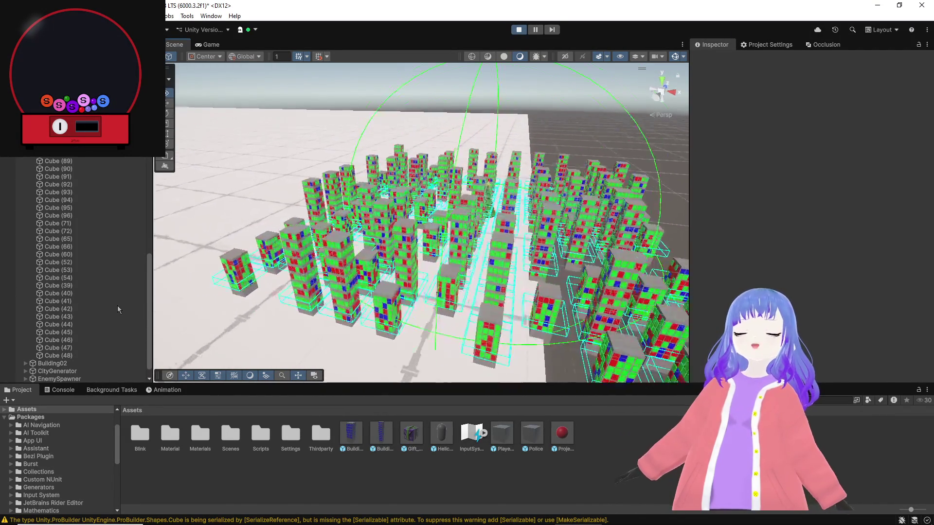
Fly through the city's streets toward the Christmas tree and tilt up to the horizon.
right_click(294, 266)
key(w)
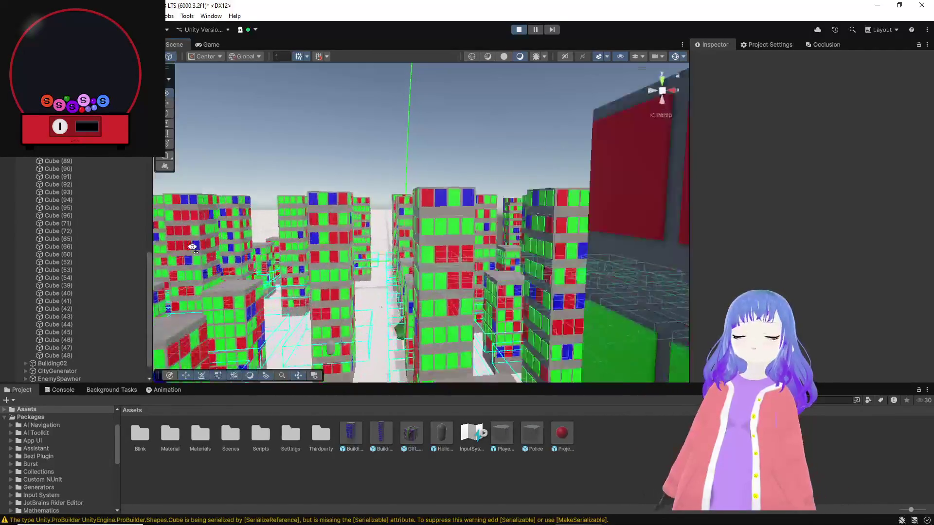
key(w)
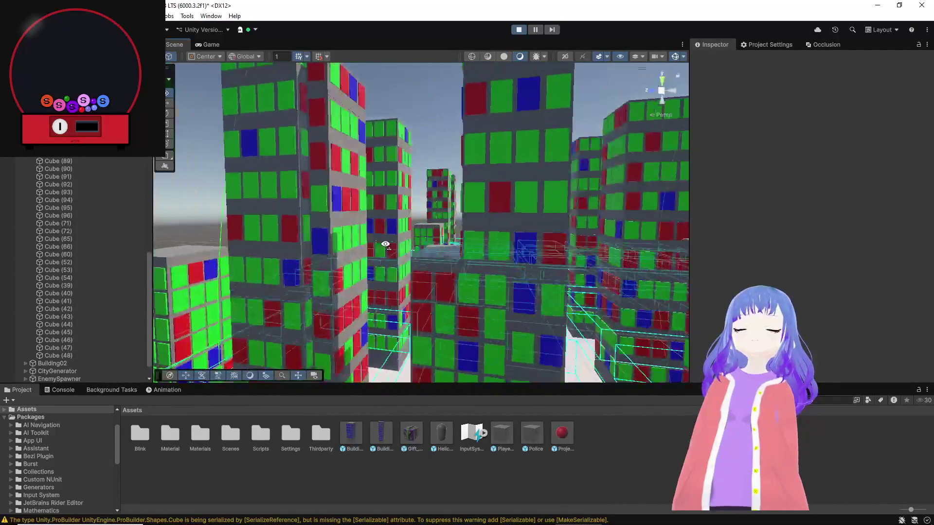
key(s)
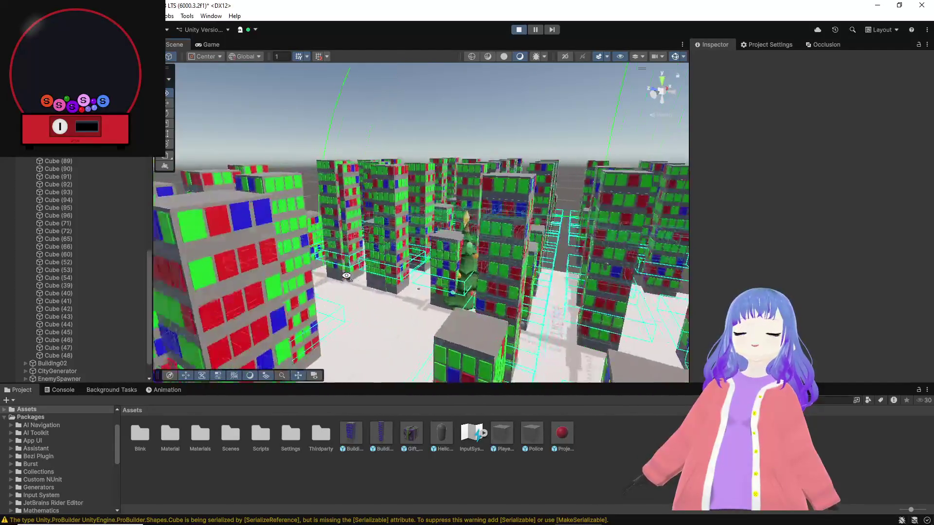
key(w)
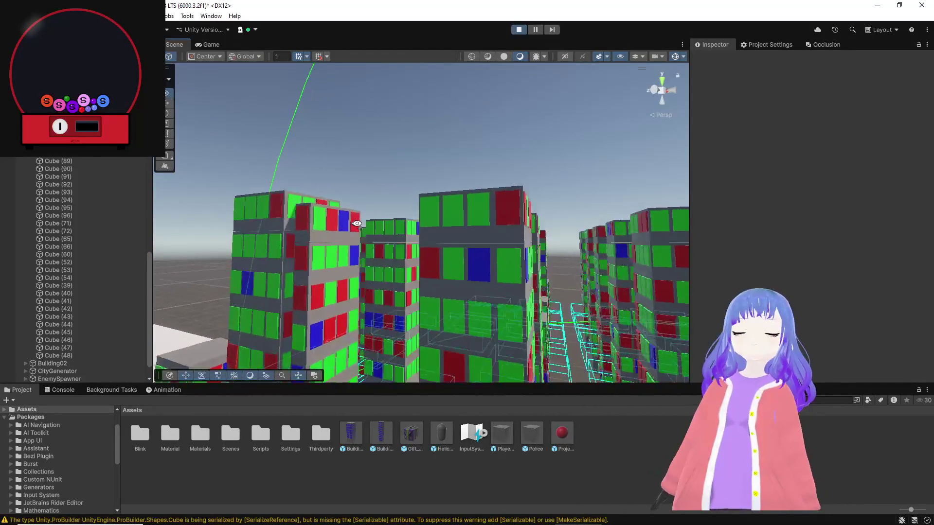
key(w)
key(s)
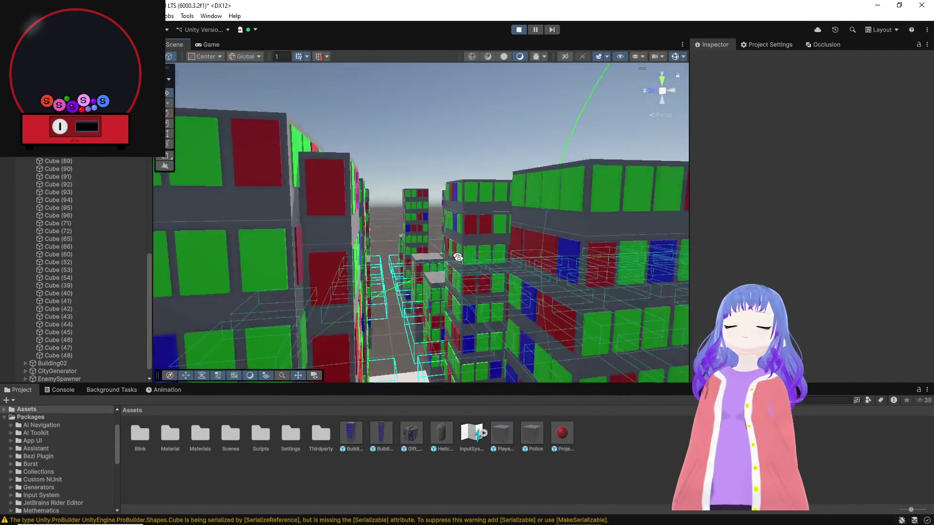
key(s)
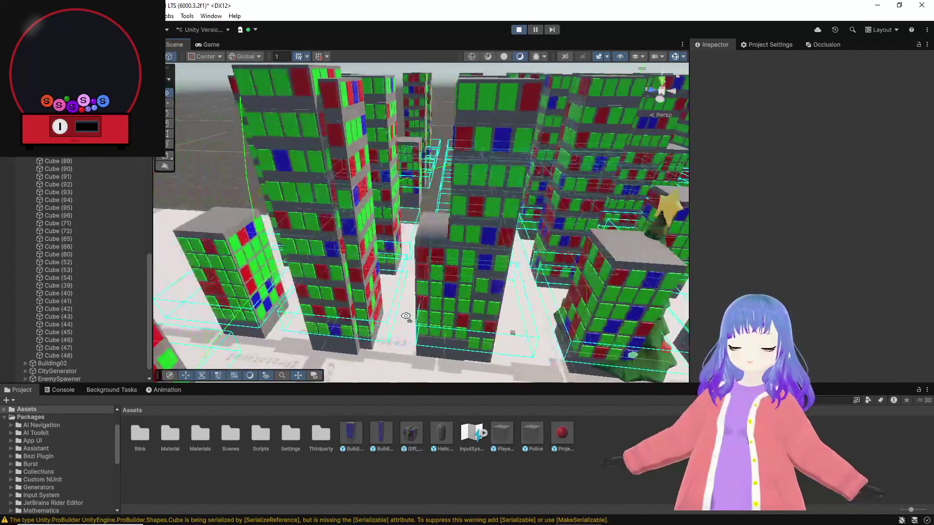
key(w)
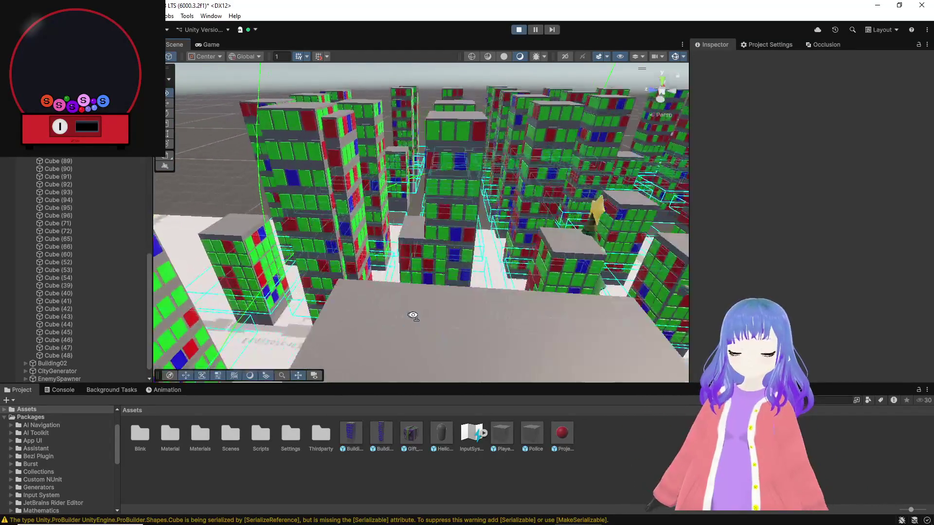
key(s)
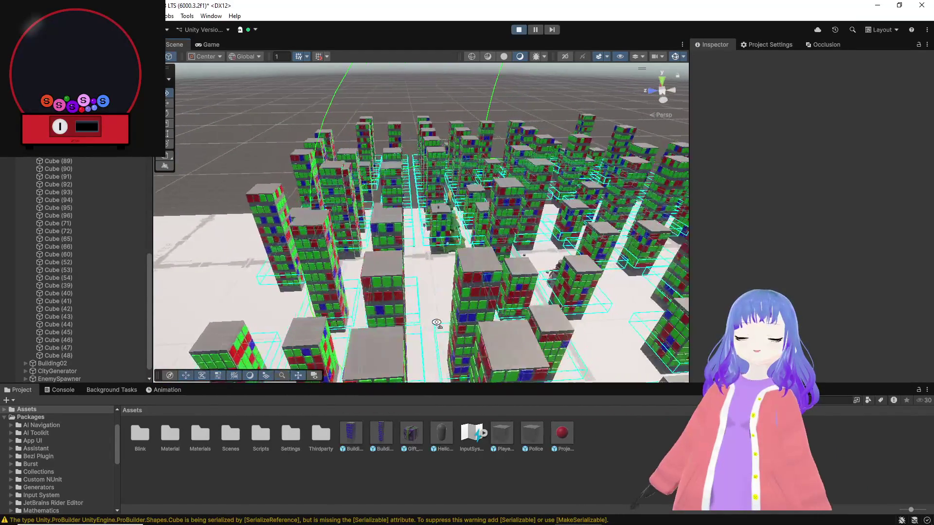
drag(436, 323, 370, 311)
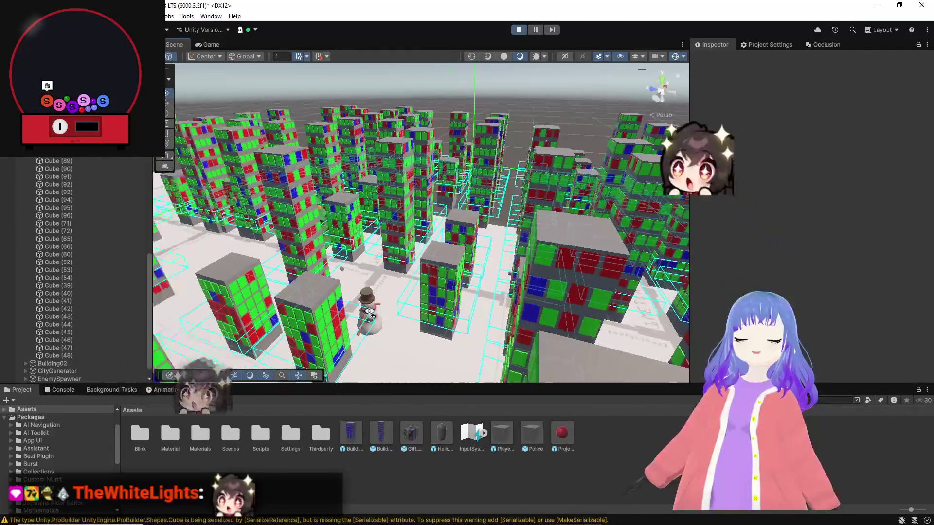
key(w)
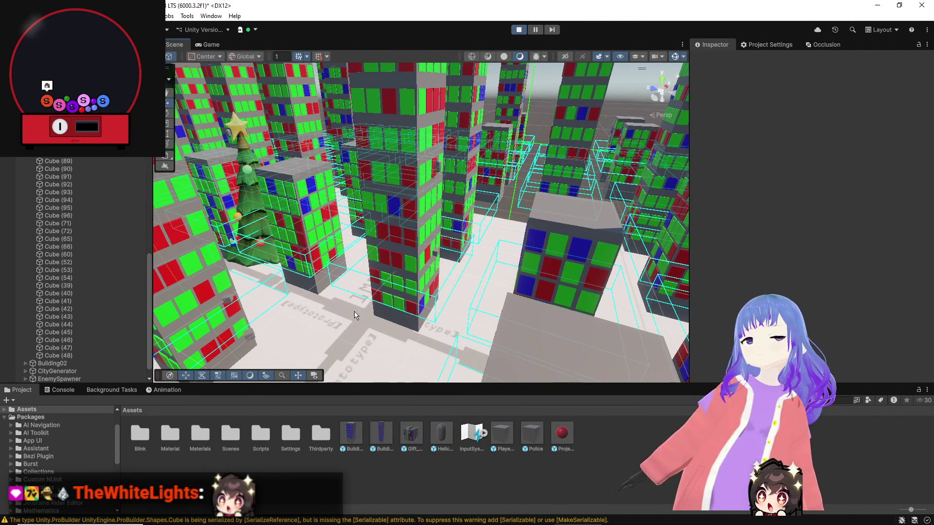
drag(517, 243, 423, 155)
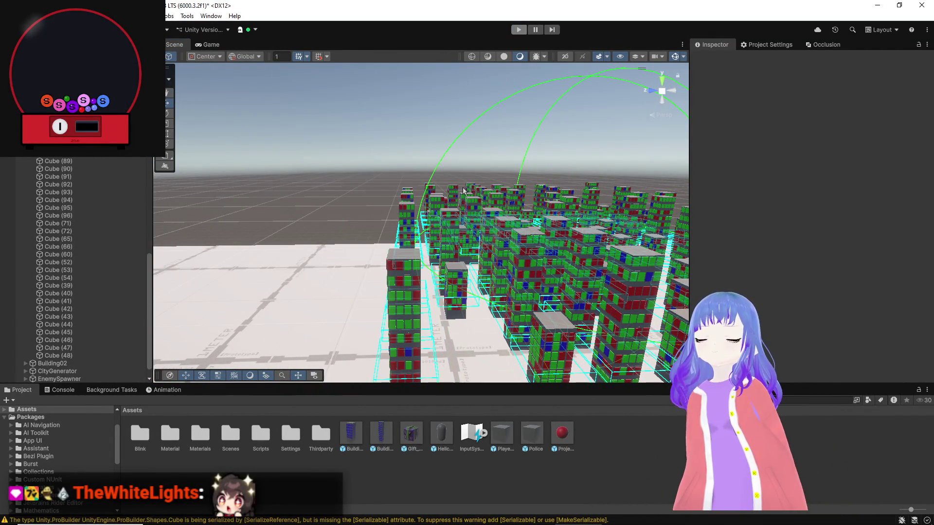
Exit Play mode, then select Building02's Floor2 (9) and nudge it slightly downward.
key(ctrl+z)
drag(463, 202, 386, 193)
click(386, 195)
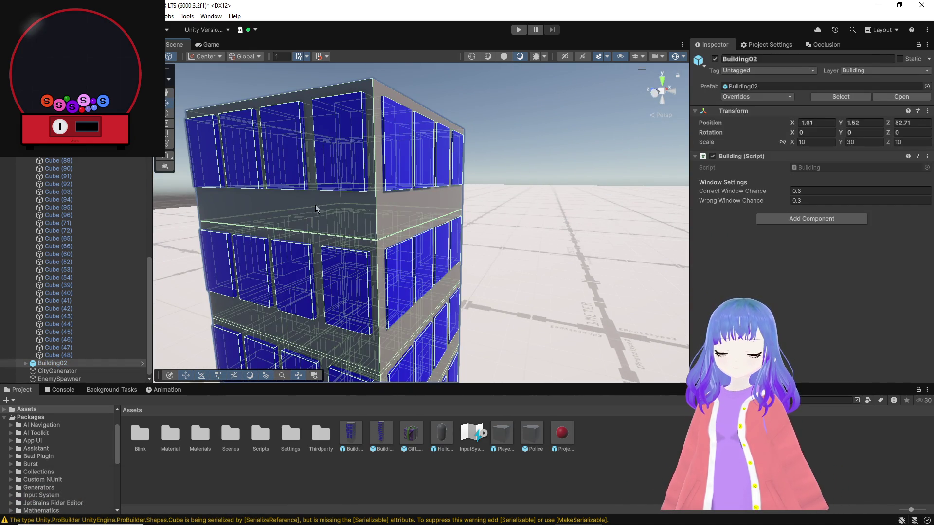
click(315, 208)
drag(362, 211, 342, 206)
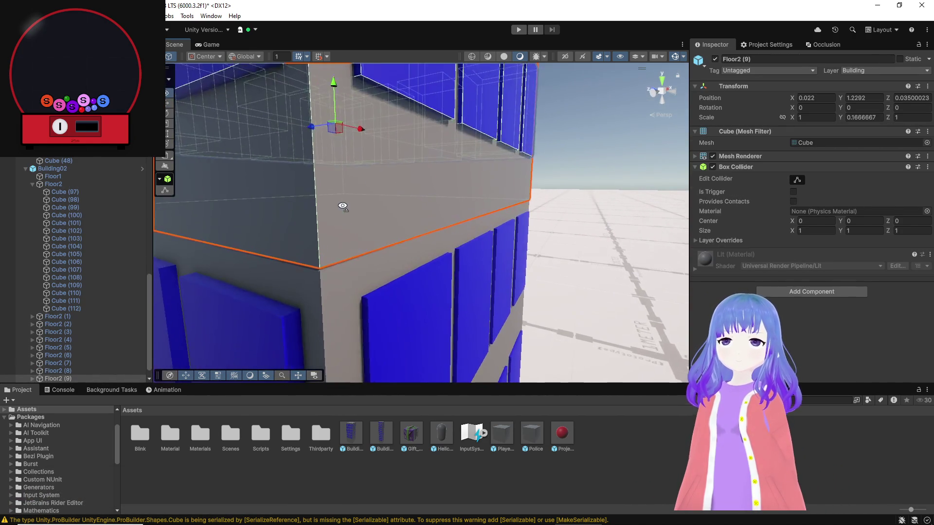
drag(334, 98, 336, 99)
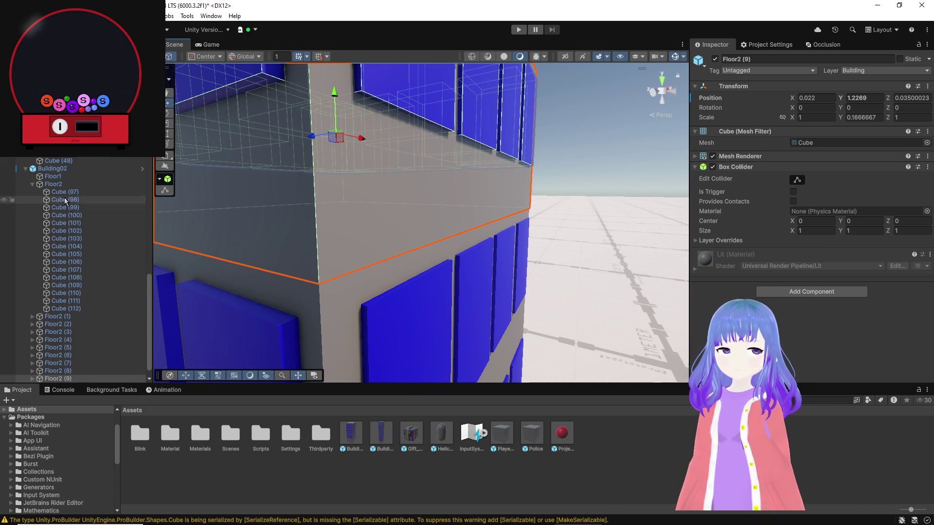